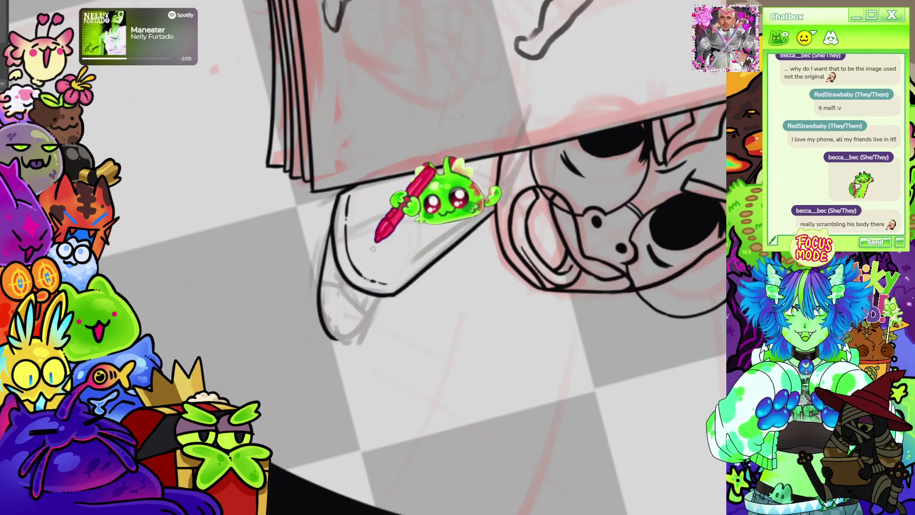
Step: Ink the rounded fingertip curve beneath the book's pages, then fit the whole open book in view
{"action": "mouse_move", "coordinate": [328, 336]}
{"action": "left_mouse_down"}
{"action": "mouse_move", "coordinate": [362, 329]}
{"action": "mouse_move", "coordinate": [419, 286]}
{"action": "left_mouse_up"}
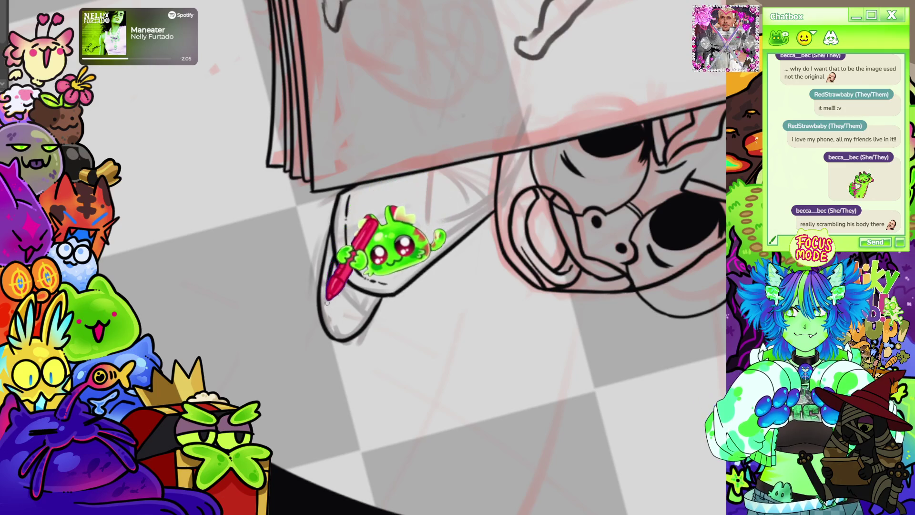
{"action": "key", "text": "ctrl+0"}
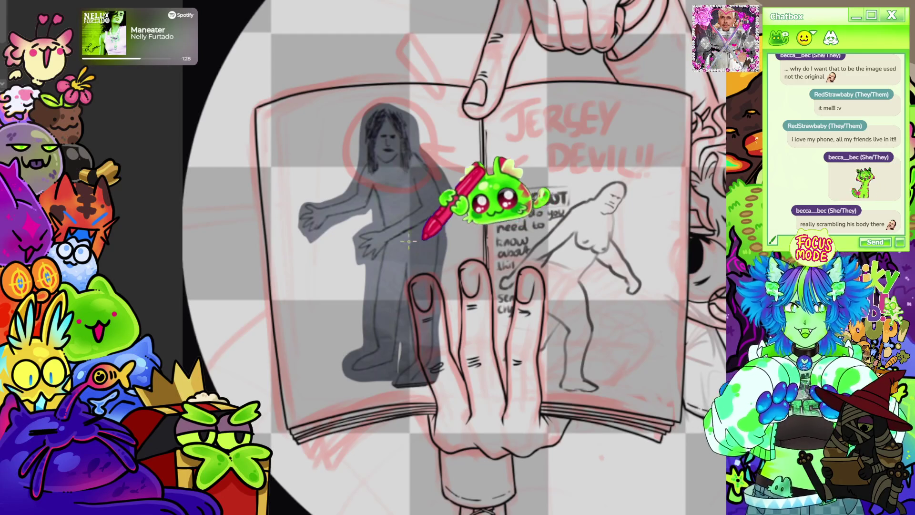
{"action": "scroll", "coordinate": [439, 162], "scroll_direction": "down", "scroll_amount": 5}
Step: Ink hair strands across the figure's crown, redoing one stray stroke
{"action": "scroll", "coordinate": [448, 157], "scroll_direction": "up", "scroll_amount": 3}
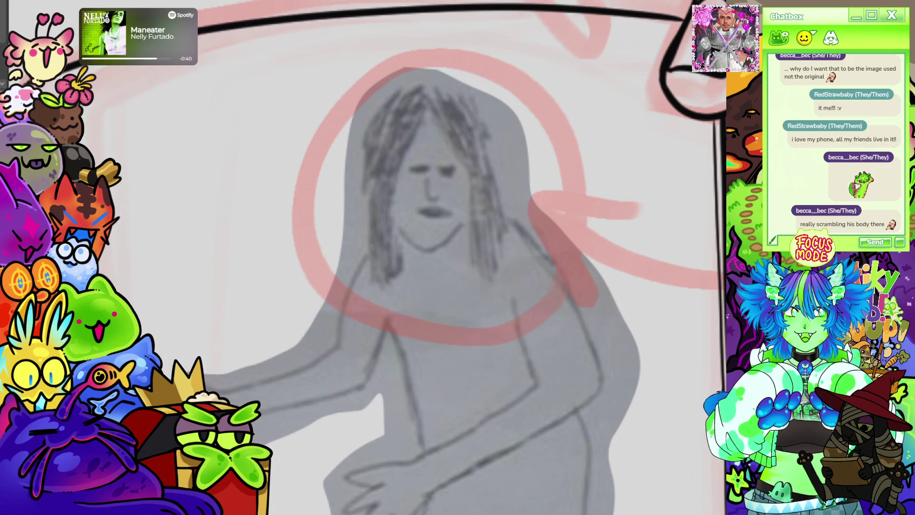
{"action": "left_click_drag", "start_coordinate": [414, 120], "coordinate": [389, 177]}
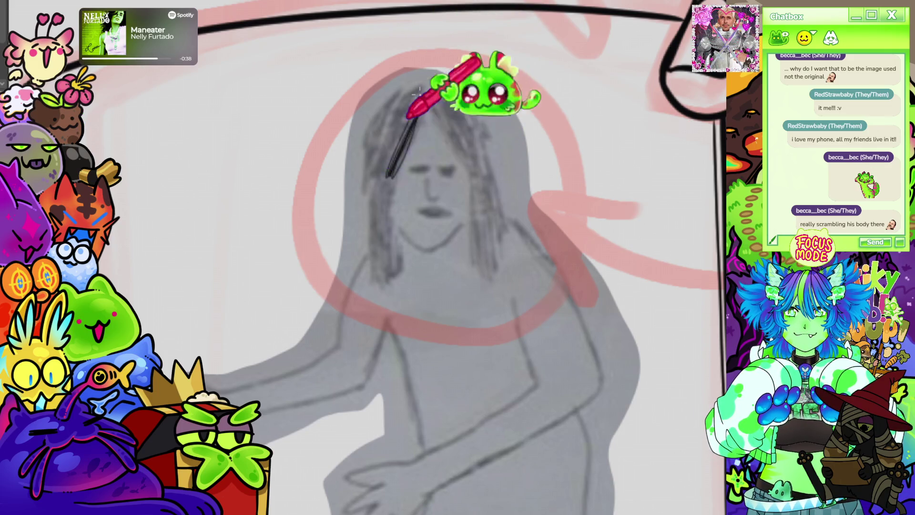
{"action": "key", "text": "ctrl+z"}
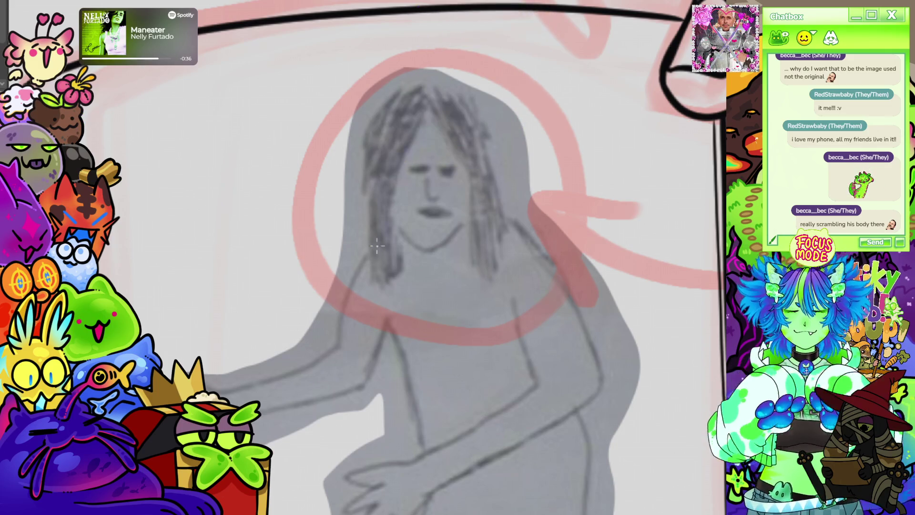
{"action": "mouse_move", "coordinate": [412, 116]}
{"action": "left_mouse_down"}
{"action": "mouse_move", "coordinate": [380, 181]}
{"action": "mouse_move", "coordinate": [396, 169]}
{"action": "mouse_move", "coordinate": [368, 179]}
{"action": "left_mouse_up"}
{"action": "mouse_move", "coordinate": [370, 138]}
{"action": "left_mouse_down"}
{"action": "mouse_move", "coordinate": [408, 92]}
{"action": "mouse_move", "coordinate": [429, 122]}
{"action": "mouse_move", "coordinate": [419, 169]}
{"action": "left_mouse_up"}
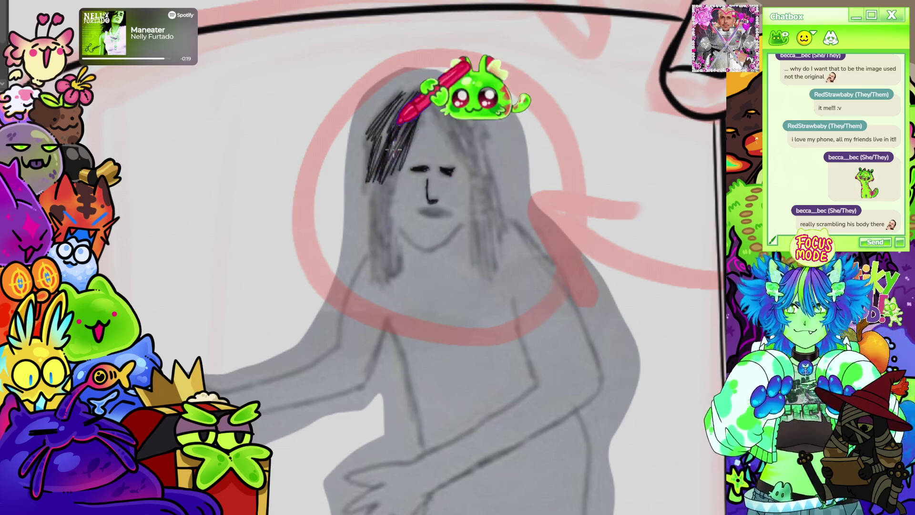
Step: Ink long hair down the face's left side, the chin line, and strands on the head's right
{"action": "left_click_drag", "start_coordinate": [394, 150], "coordinate": [393, 274]}
{"action": "left_click_drag", "start_coordinate": [387, 165], "coordinate": [393, 262]}
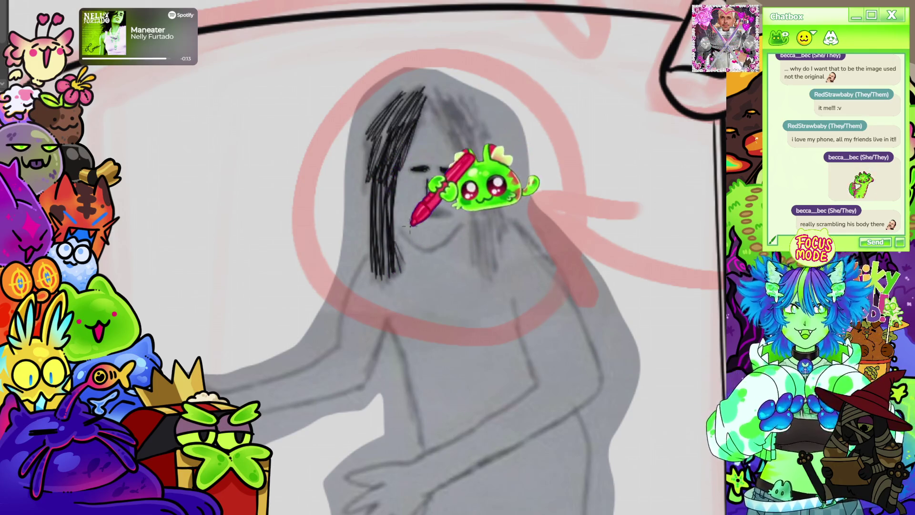
{"action": "left_click_drag", "start_coordinate": [398, 220], "coordinate": [432, 252]}
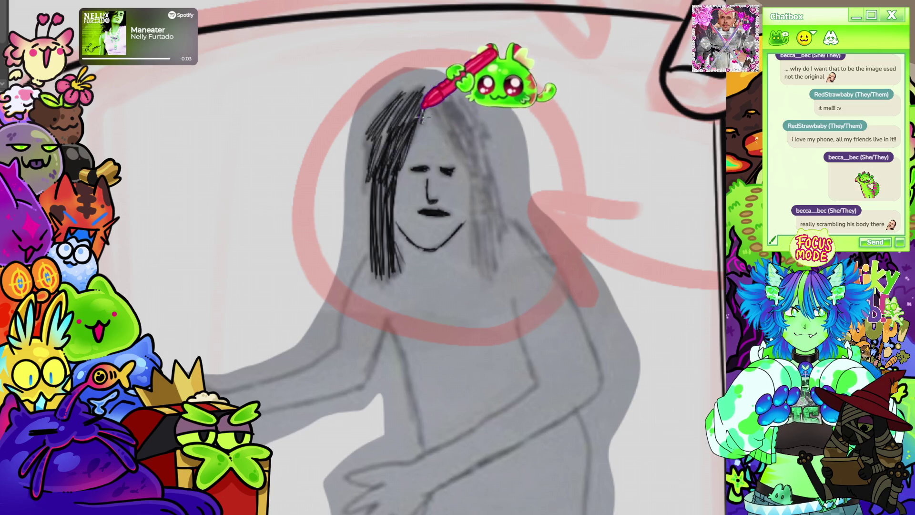
{"action": "mouse_move", "coordinate": [428, 101]}
{"action": "left_mouse_down"}
{"action": "mouse_move", "coordinate": [476, 153]}
{"action": "mouse_move", "coordinate": [433, 87]}
{"action": "mouse_move", "coordinate": [459, 102]}
{"action": "mouse_move", "coordinate": [473, 86]}
{"action": "mouse_move", "coordinate": [464, 101]}
{"action": "left_mouse_up"}
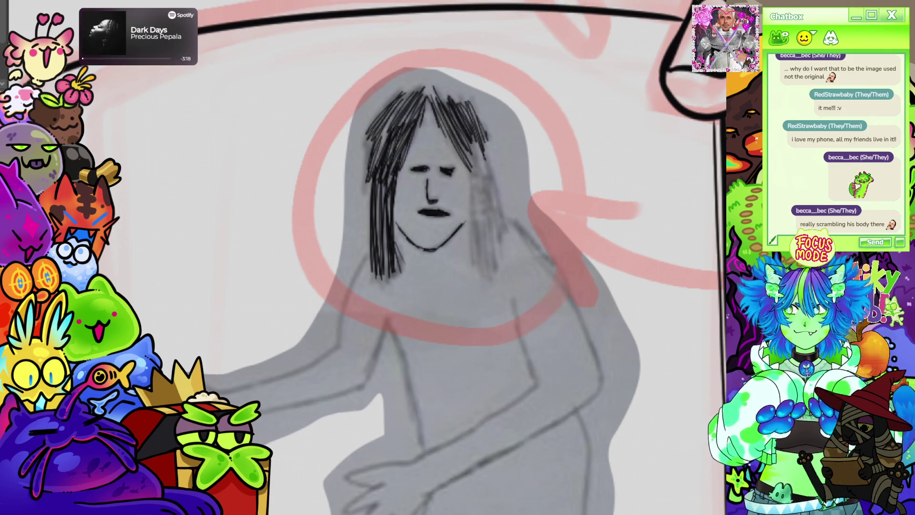
Step: Add a long right-side hair strand, then ink the shoulder contour and both torso lines downward
{"action": "mouse_move", "coordinate": [477, 138]}
{"action": "left_mouse_down"}
{"action": "mouse_move", "coordinate": [487, 266]}
{"action": "mouse_move", "coordinate": [492, 235]}
{"action": "mouse_move", "coordinate": [496, 276]}
{"action": "mouse_move", "coordinate": [485, 173]}
{"action": "mouse_move", "coordinate": [497, 217]}
{"action": "left_mouse_up"}
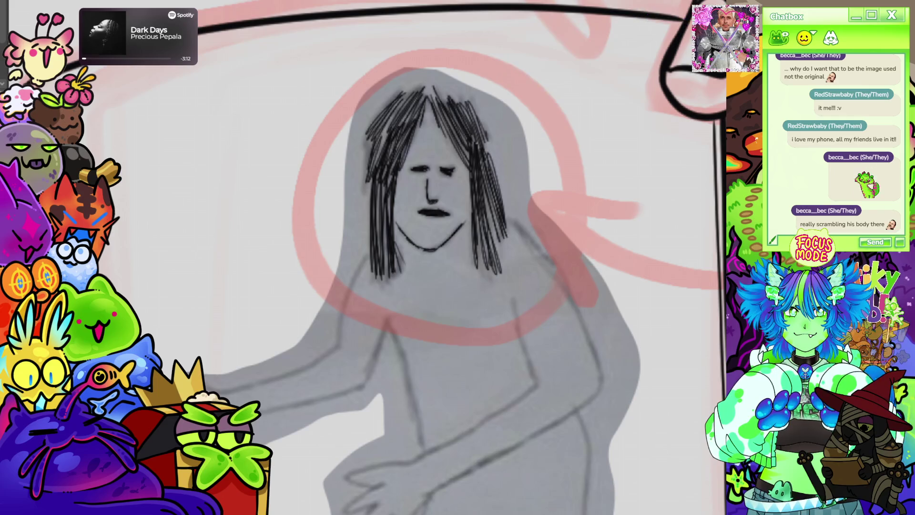
{"action": "scroll", "coordinate": [429, 266], "scroll_direction": "down", "scroll_amount": 2}
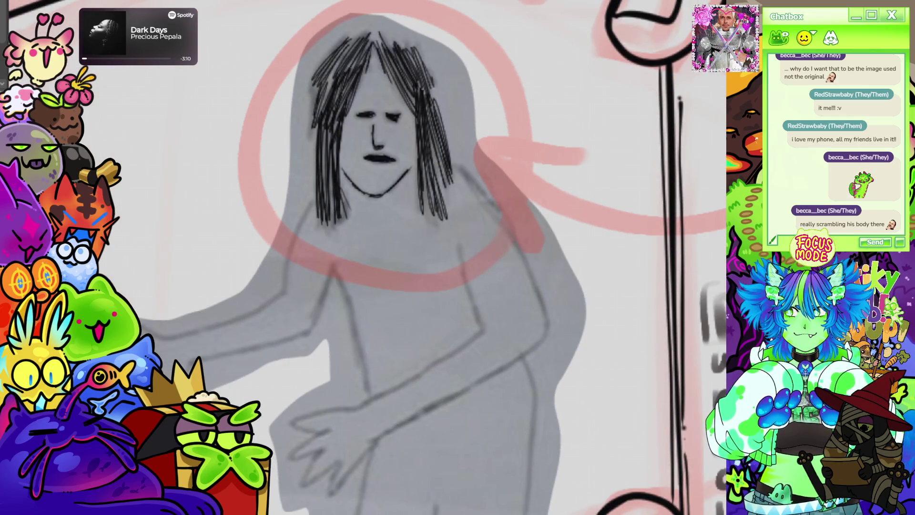
{"action": "left_click_drag", "start_coordinate": [459, 247], "coordinate": [482, 334]}
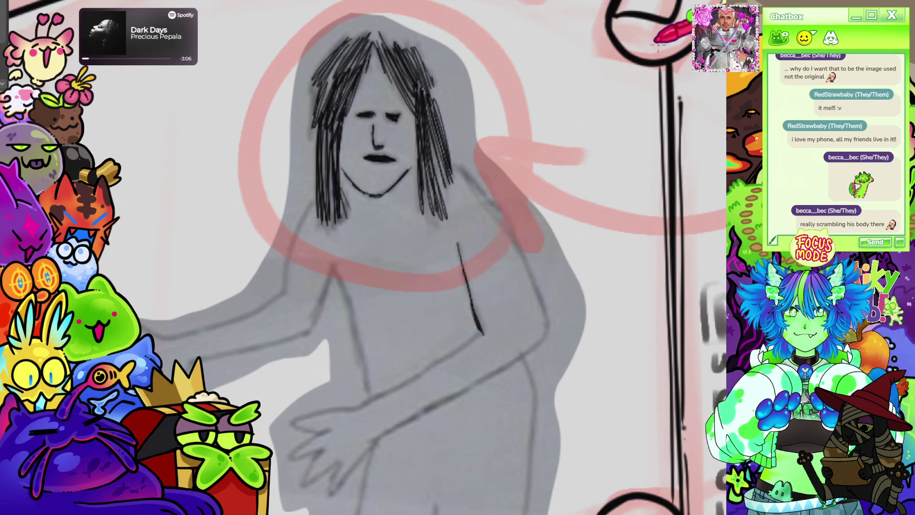
{"action": "mouse_move", "coordinate": [450, 163]}
{"action": "left_mouse_down"}
{"action": "mouse_move", "coordinate": [496, 200]}
{"action": "mouse_move", "coordinate": [548, 328]}
{"action": "left_mouse_up"}
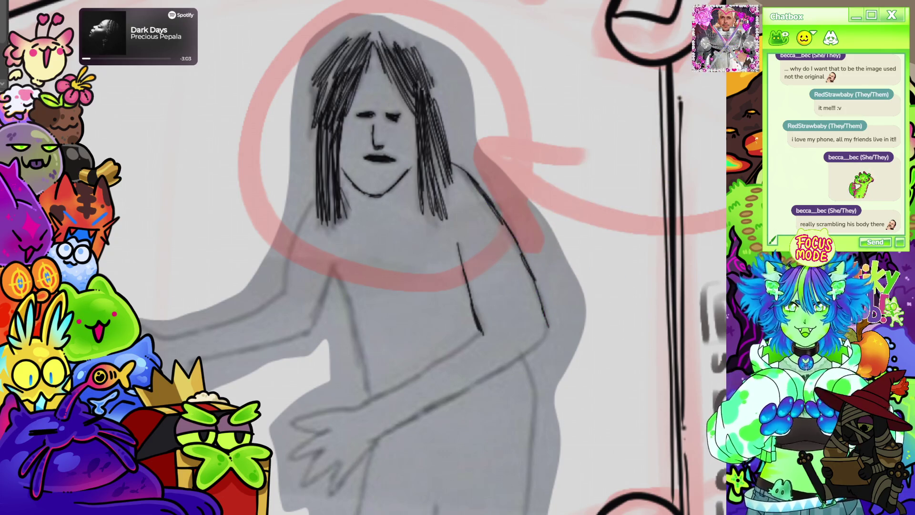
{"action": "scroll", "coordinate": [362, 258], "scroll_direction": "down", "scroll_amount": 5}
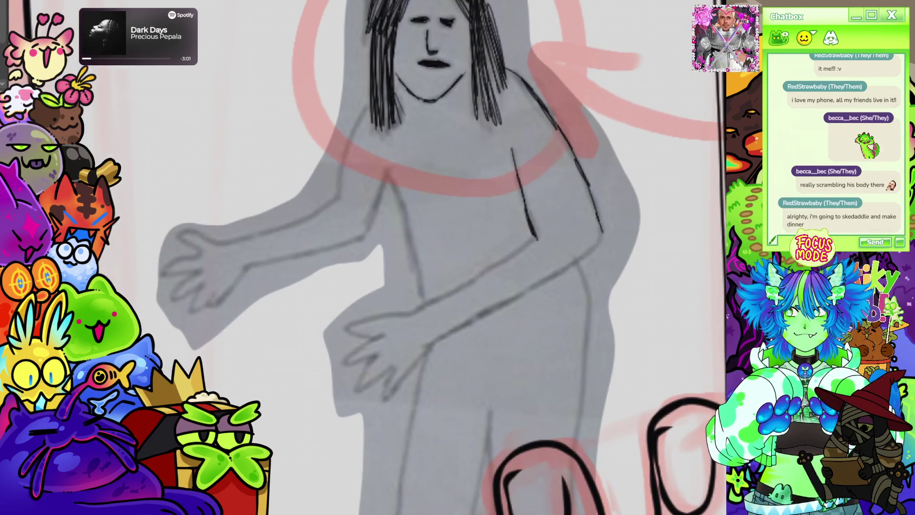
{"action": "scroll", "coordinate": [457, 258], "scroll_direction": "up", "scroll_amount": 3}
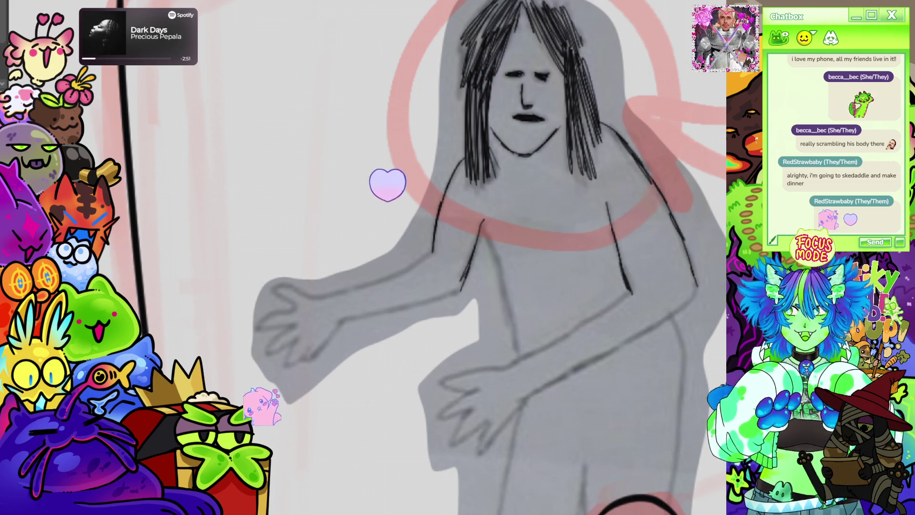
{"action": "scroll", "coordinate": [489, 258], "scroll_direction": "down", "scroll_amount": 3}
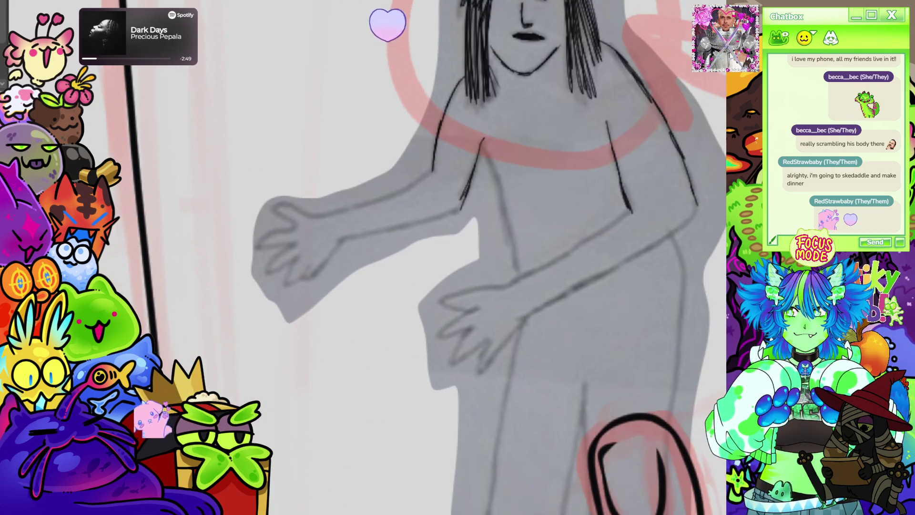
{"action": "left_click_drag", "start_coordinate": [501, 197], "coordinate": [517, 275]}
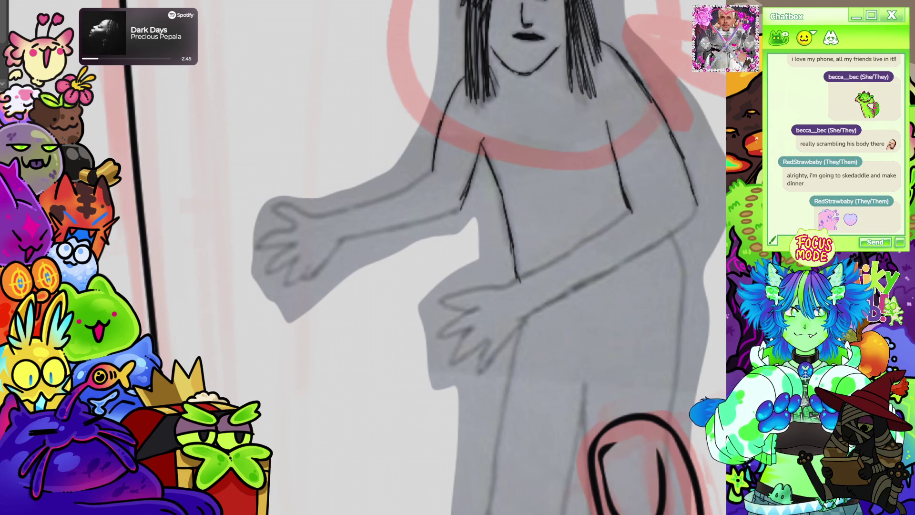
{"action": "scroll", "coordinate": [486, 257], "scroll_direction": "up", "scroll_amount": 2}
{"action": "scroll", "coordinate": [438, 258], "scroll_direction": "down", "scroll_amount": 3}
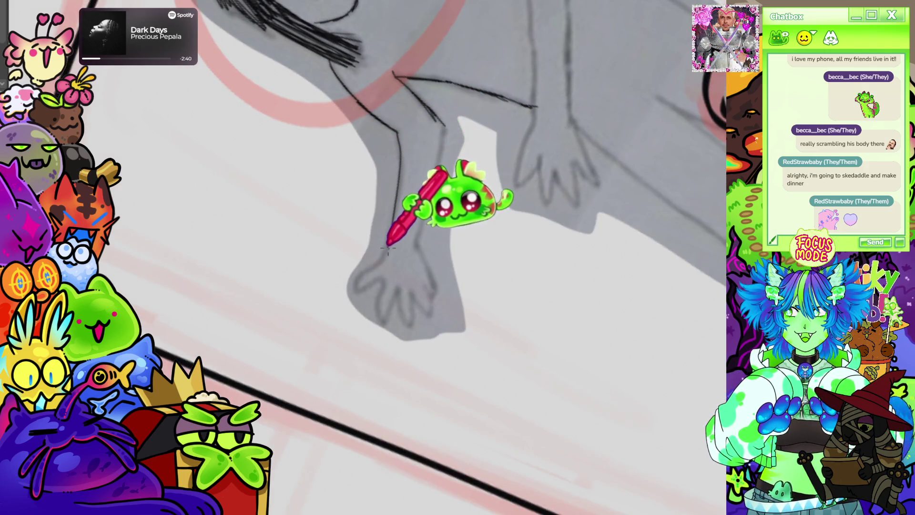
Step: Outline the lower hand's fingers and ink both edges of the arm
{"action": "mouse_move", "coordinate": [363, 273]}
{"action": "left_mouse_down"}
{"action": "mouse_move", "coordinate": [357, 286]}
{"action": "mouse_move", "coordinate": [388, 291]}
{"action": "mouse_move", "coordinate": [381, 322]}
{"action": "mouse_move", "coordinate": [392, 290]}
{"action": "mouse_move", "coordinate": [413, 327]}
{"action": "mouse_move", "coordinate": [426, 292]}
{"action": "left_mouse_up"}
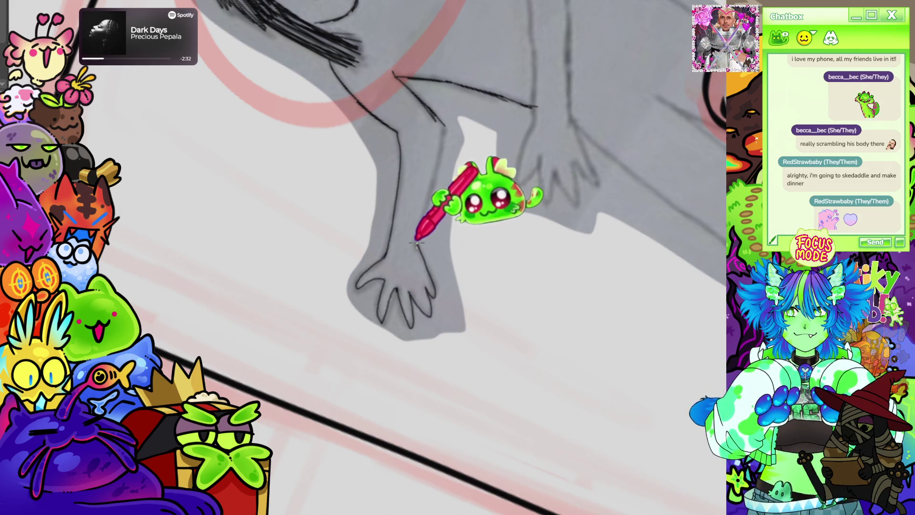
{"action": "left_click_drag", "start_coordinate": [423, 241], "coordinate": [445, 127]}
{"action": "scroll", "coordinate": [363, 258], "scroll_direction": "down", "scroll_amount": 5}
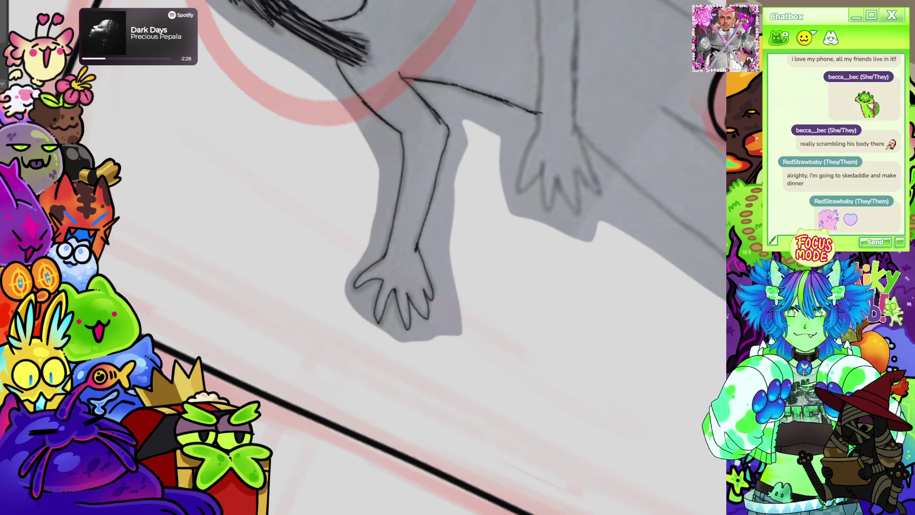
{"action": "scroll", "coordinate": [362, 258], "scroll_direction": "up", "scroll_amount": 8}
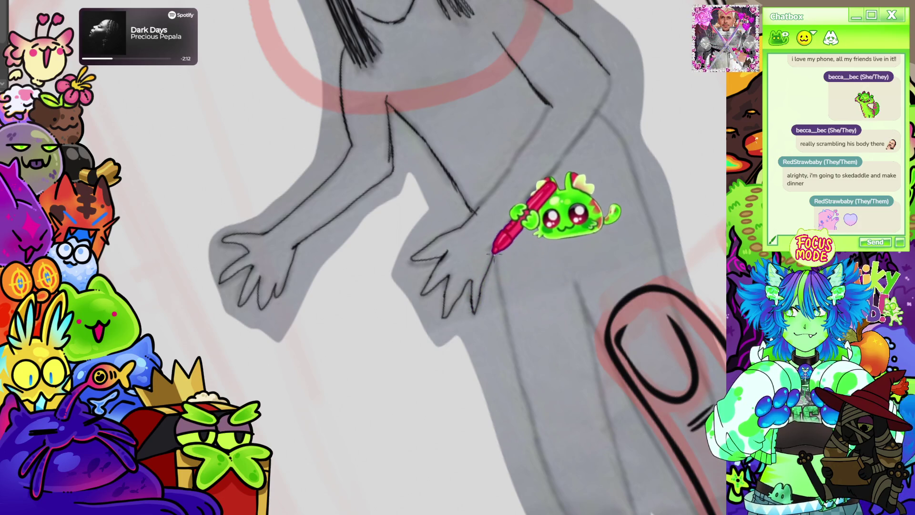
{"action": "mouse_move", "coordinate": [502, 235]}
{"action": "left_mouse_down"}
{"action": "mouse_move", "coordinate": [576, 153]}
{"action": "mouse_move", "coordinate": [547, 180]}
{"action": "mouse_move", "coordinate": [597, 110]}
{"action": "left_mouse_up"}
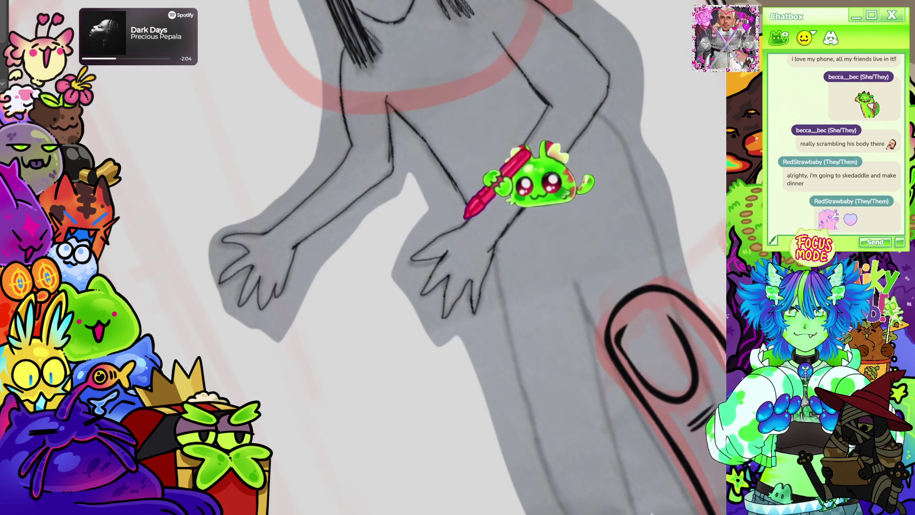
Step: Rotate the canvas and ink the leg contours down toward the feet and knee
{"action": "key", "text": "4"}
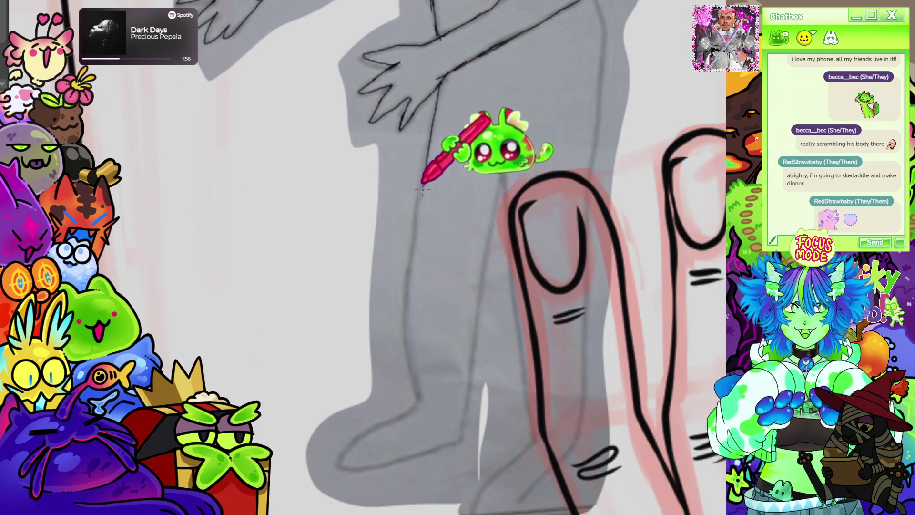
{"action": "mouse_move", "coordinate": [434, 112]}
{"action": "left_mouse_down"}
{"action": "mouse_move", "coordinate": [405, 310]}
{"action": "mouse_move", "coordinate": [416, 394]}
{"action": "left_mouse_up"}
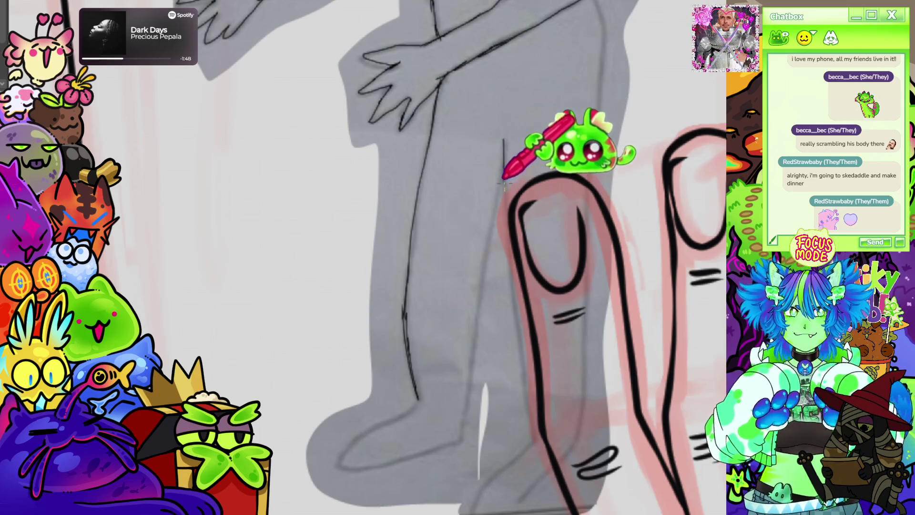
{"action": "left_click_drag", "start_coordinate": [505, 141], "coordinate": [534, 434]}
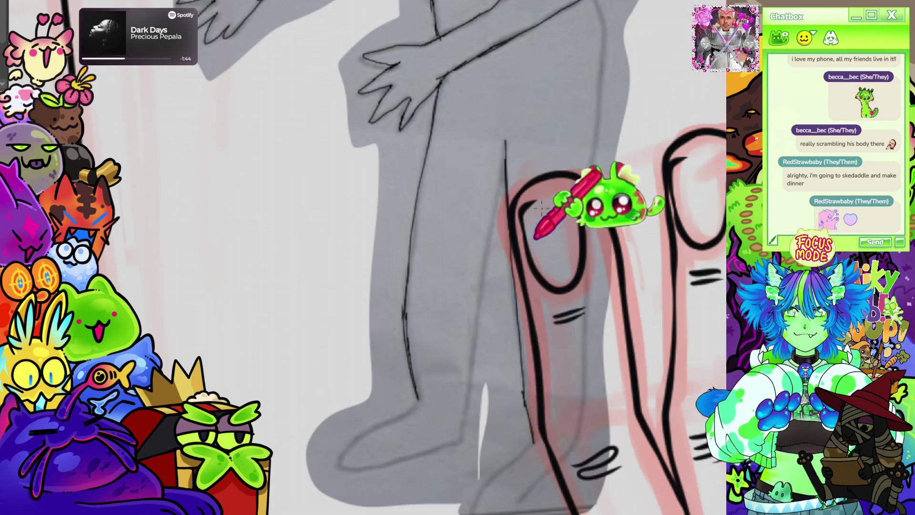
{"action": "left_click_drag", "start_coordinate": [602, 56], "coordinate": [587, 186]}
{"action": "scroll", "coordinate": [489, 258], "scroll_direction": "down", "scroll_amount": 5}
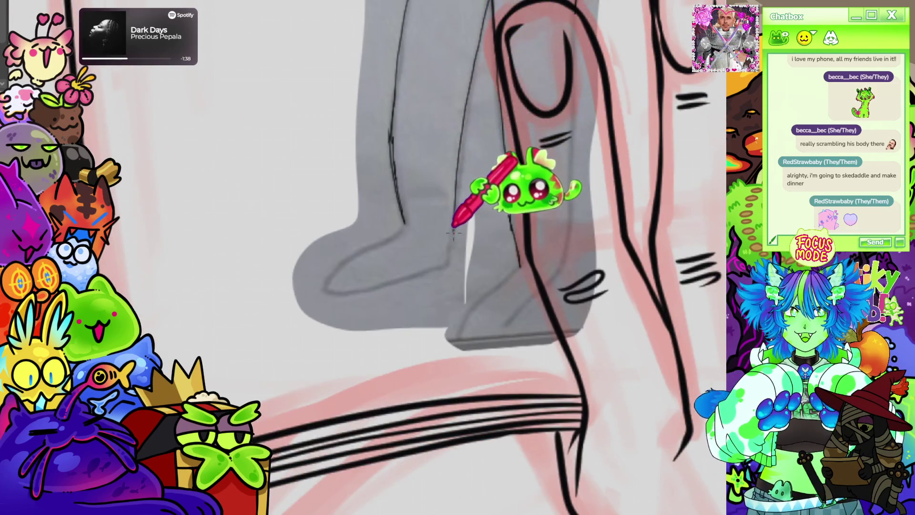
{"action": "left_click_drag", "start_coordinate": [442, 164], "coordinate": [552, 205]}
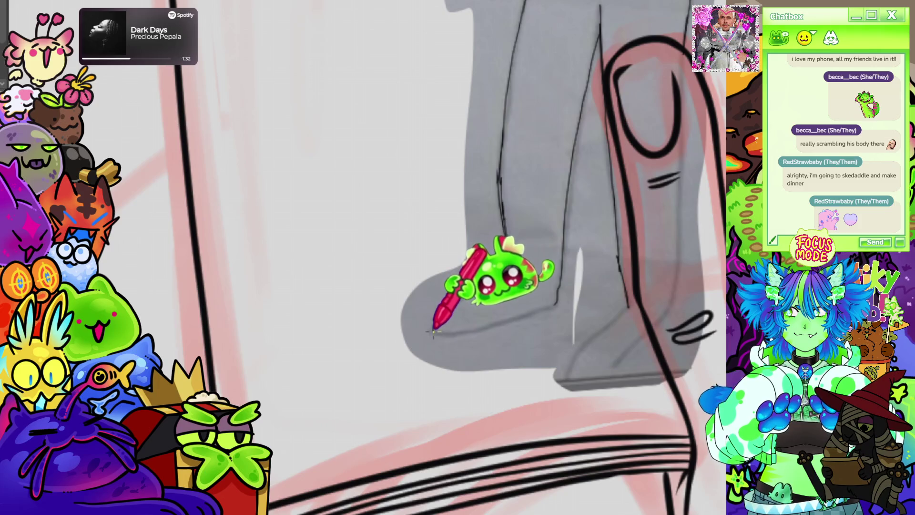
{"action": "left_click_drag", "start_coordinate": [611, 274], "coordinate": [447, 243]}
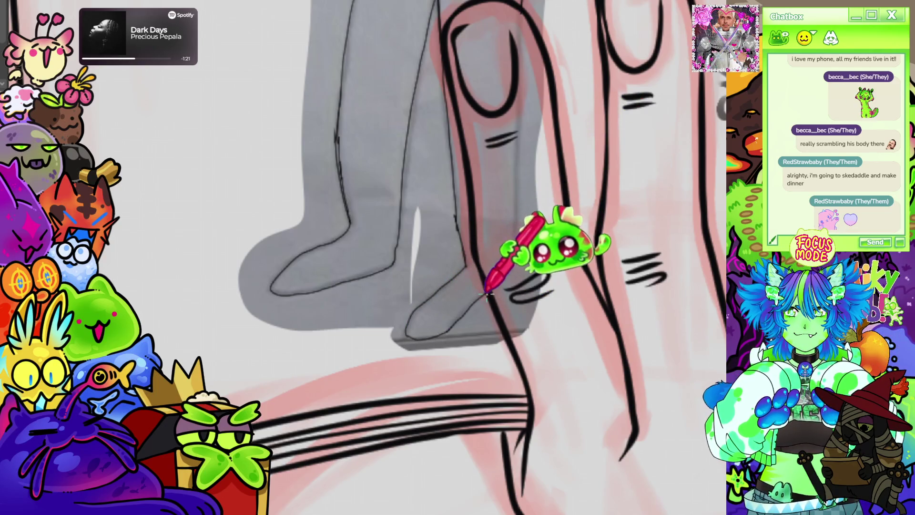
{"action": "scroll", "coordinate": [618, 143], "scroll_direction": "up", "scroll_amount": 10}
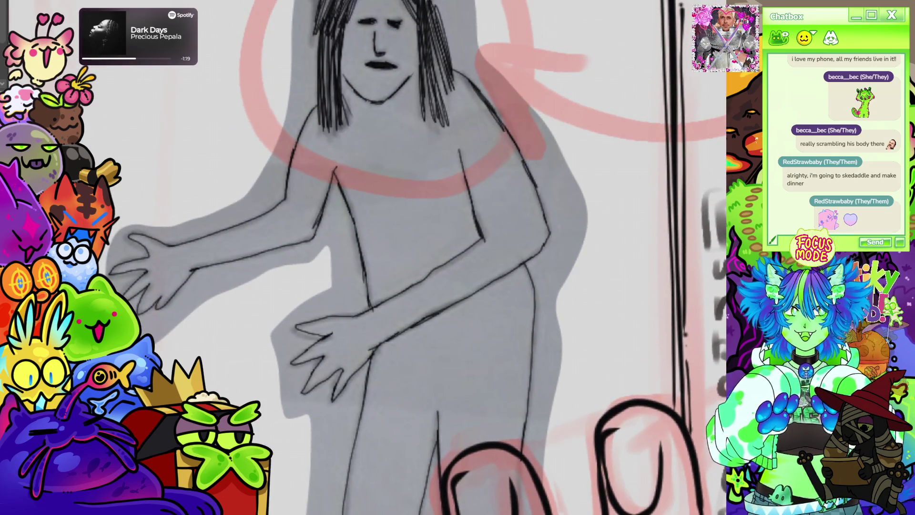
Step: Undo the last action and zoom in close on the long-haired figure on the left page
{"action": "scroll", "coordinate": [280, 164], "scroll_direction": "down", "scroll_amount": 5}
{"action": "scroll", "coordinate": [316, 86], "scroll_direction": "up", "scroll_amount": 3}
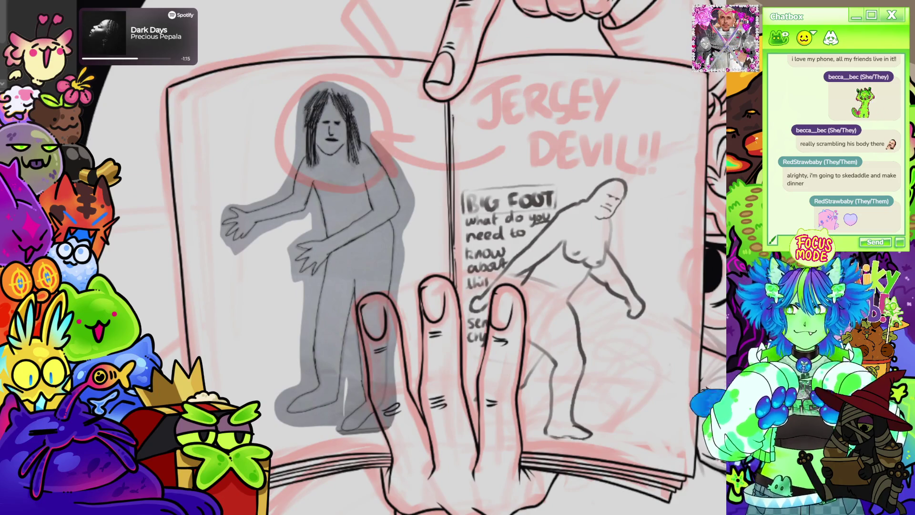
{"action": "key", "text": "ctrl+z"}
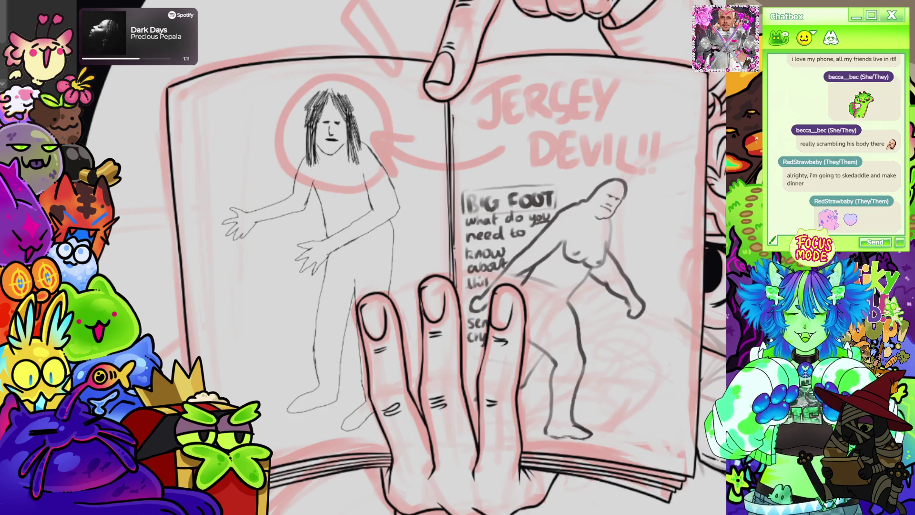
{"action": "scroll", "coordinate": [433, 179], "scroll_direction": "down", "scroll_amount": 5}
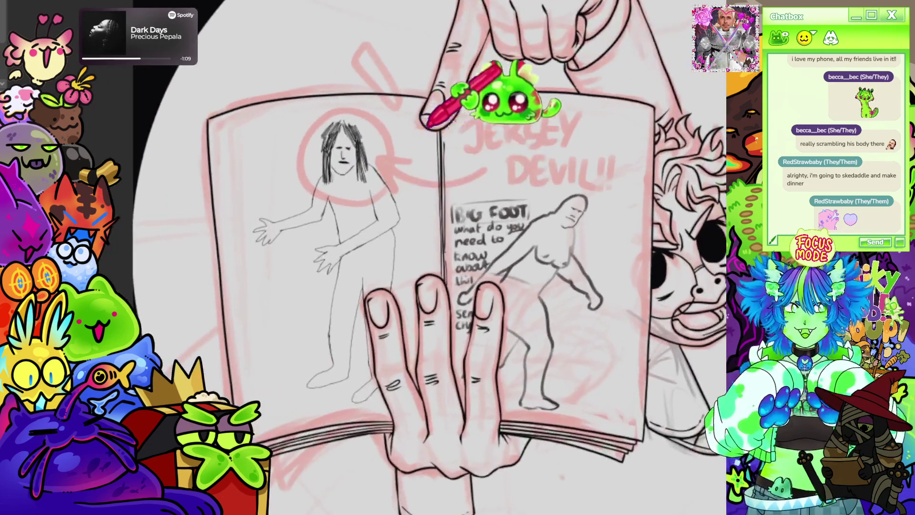
{"action": "scroll", "coordinate": [528, 120], "scroll_direction": "up", "scroll_amount": 2}
{"action": "scroll", "coordinate": [528, 120], "scroll_direction": "up", "scroll_amount": 5}
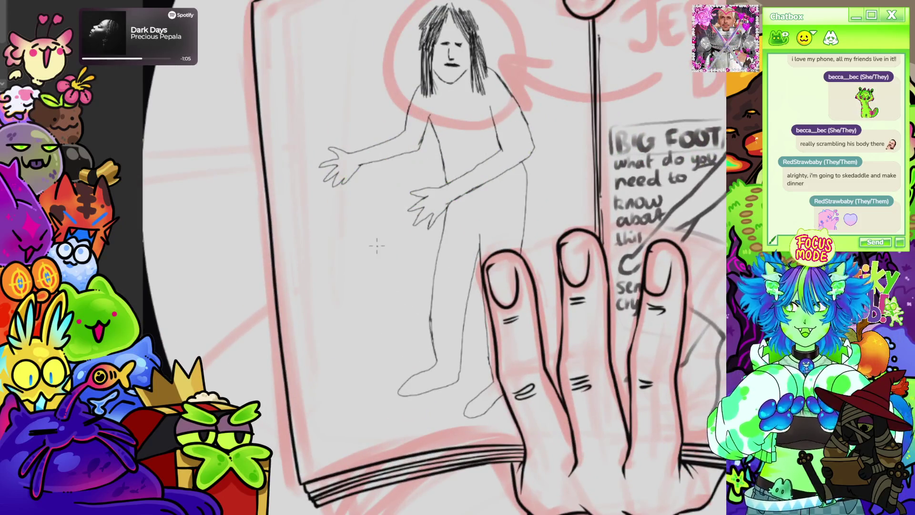
{"action": "scroll", "coordinate": [377, 246], "scroll_direction": "up", "scroll_amount": 2}
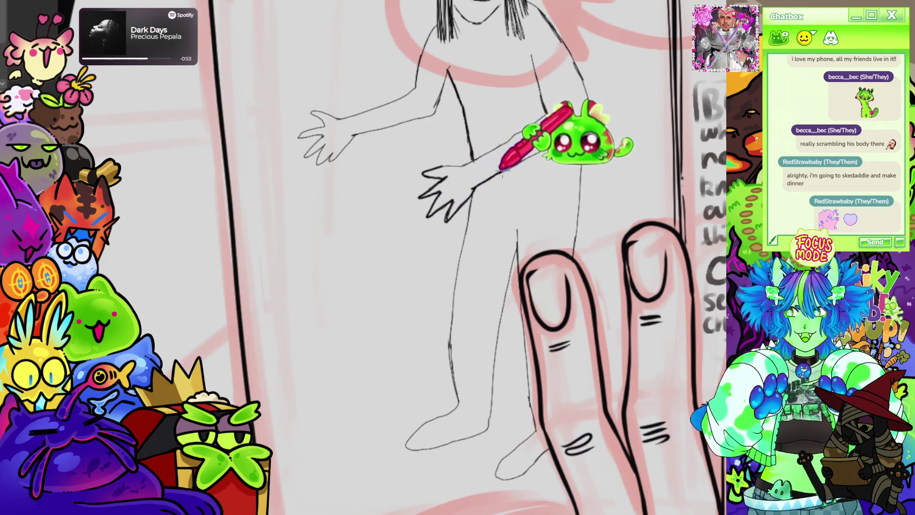
Step: Ink the bent arm from hip to shoulder, including the upper arm's outer contour
{"action": "left_click_drag", "start_coordinate": [542, 151], "coordinate": [574, 129]}
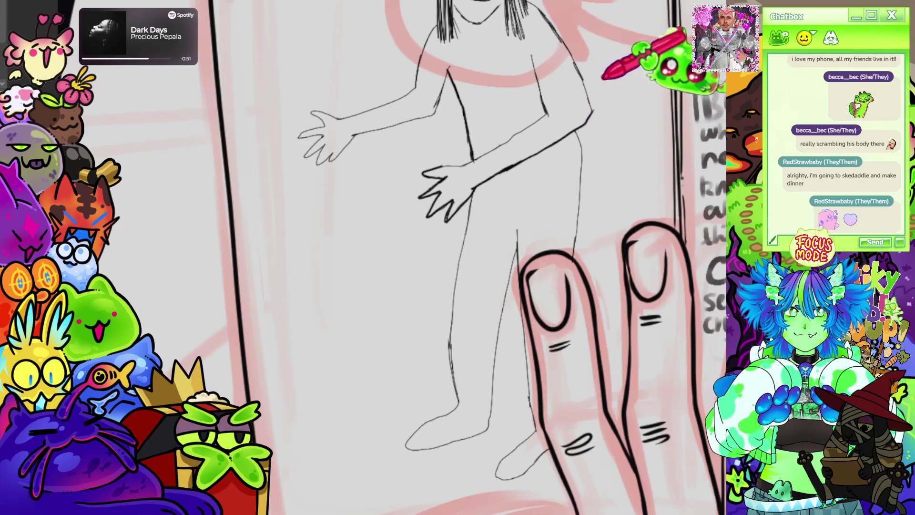
{"action": "left_click_drag", "start_coordinate": [461, 163], "coordinate": [536, 122]}
{"action": "mouse_move", "coordinate": [593, 111]}
{"action": "left_mouse_down"}
{"action": "mouse_move", "coordinate": [578, 55]}
{"action": "mouse_move", "coordinate": [561, 38]}
{"action": "left_mouse_up"}
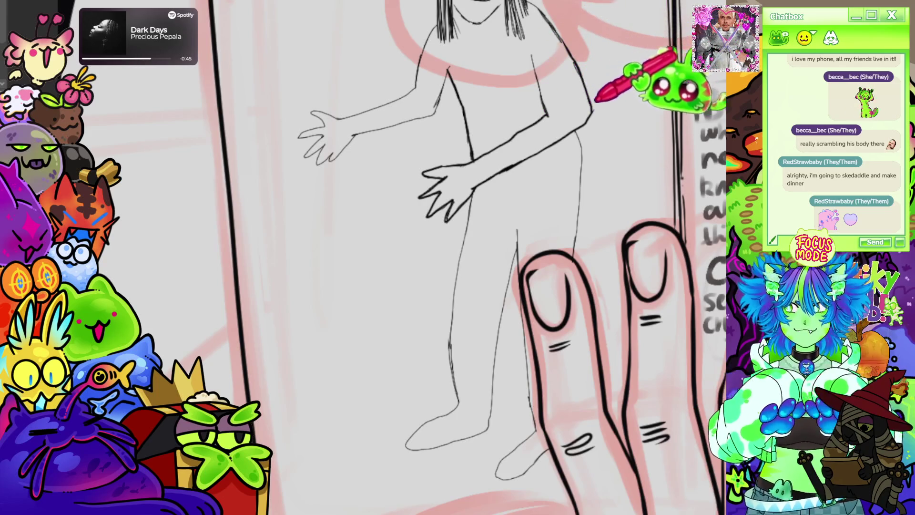
{"action": "scroll", "coordinate": [458, 257], "scroll_direction": "up", "scroll_amount": 5}
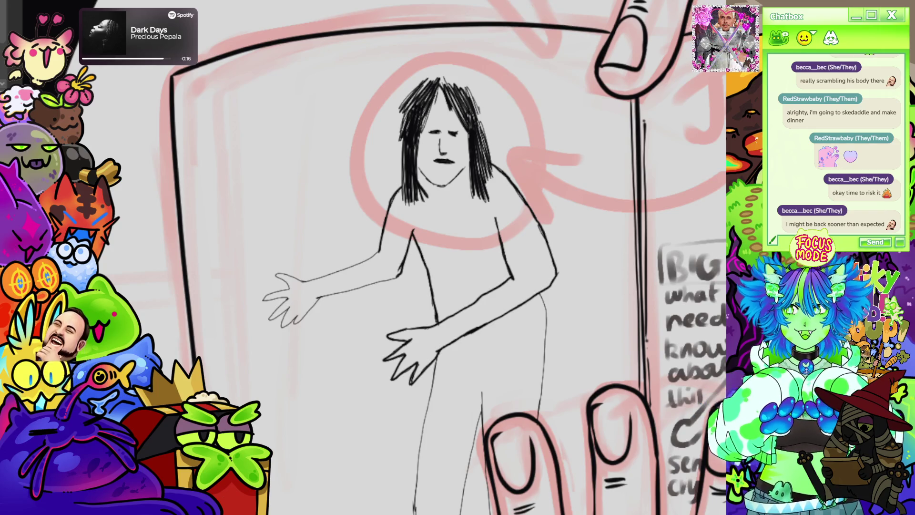
{"action": "scroll", "coordinate": [458, 258], "scroll_direction": "up", "scroll_amount": 2}
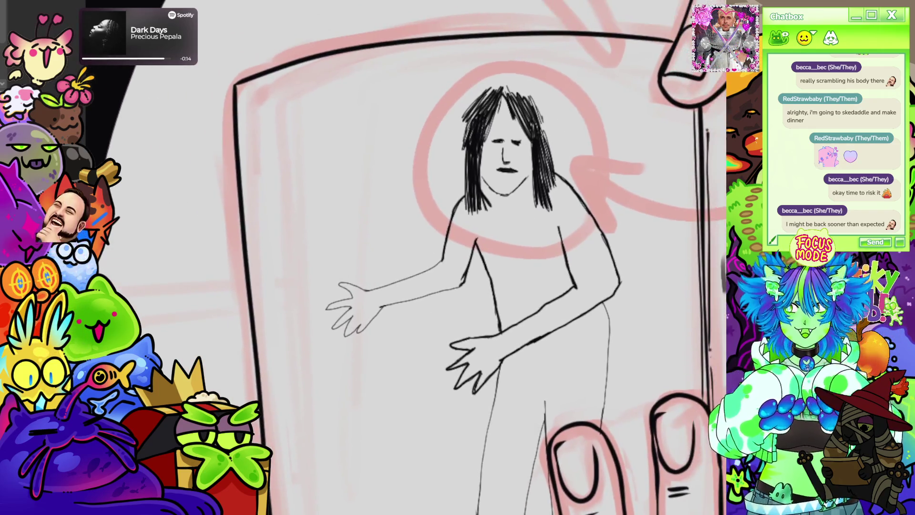
{"action": "scroll", "coordinate": [472, 257], "scroll_direction": "down", "scroll_amount": 2}
{"action": "scroll", "coordinate": [472, 257], "scroll_direction": "up", "scroll_amount": 3}
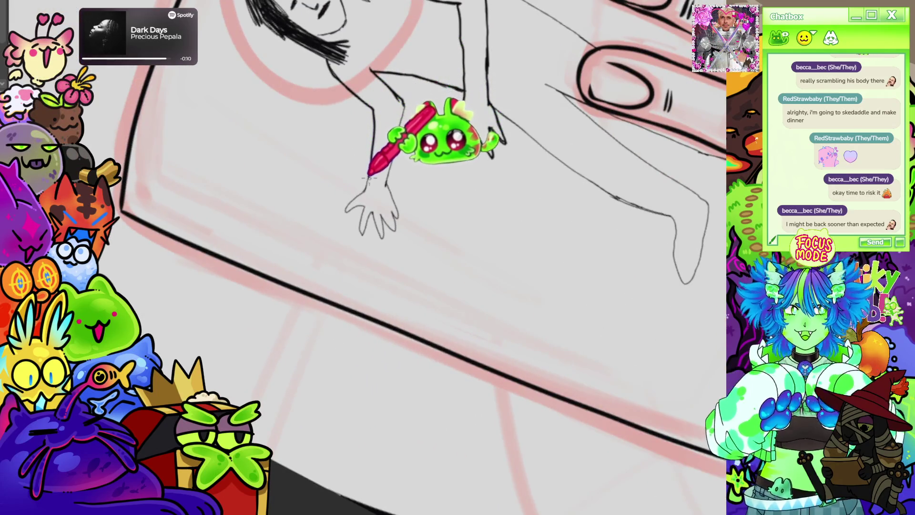
Step: Trace the figure's sketched fingers, then its foot resting on the holding hand
{"action": "mouse_move", "coordinate": [363, 205]}
{"action": "left_mouse_down"}
{"action": "mouse_move", "coordinate": [370, 227]}
{"action": "mouse_move", "coordinate": [390, 207]}
{"action": "left_mouse_up"}
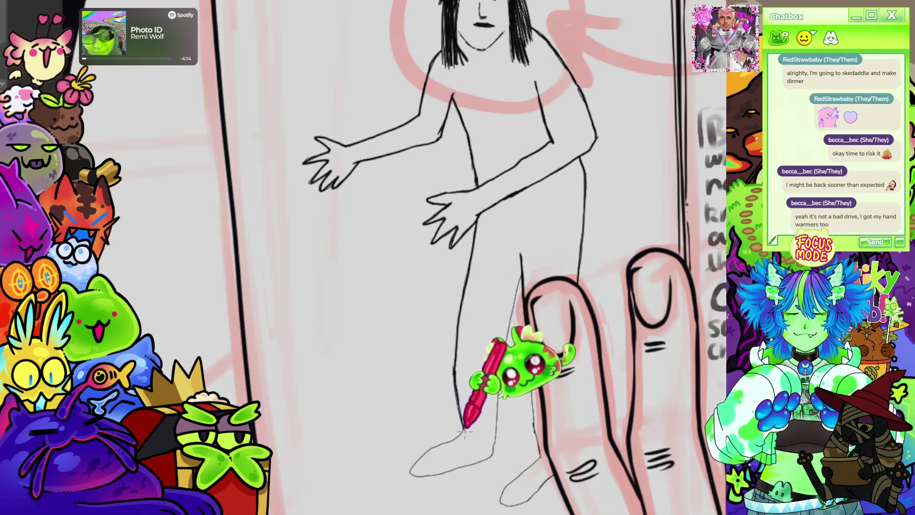
{"action": "left_click_drag", "start_coordinate": [453, 367], "coordinate": [415, 172]}
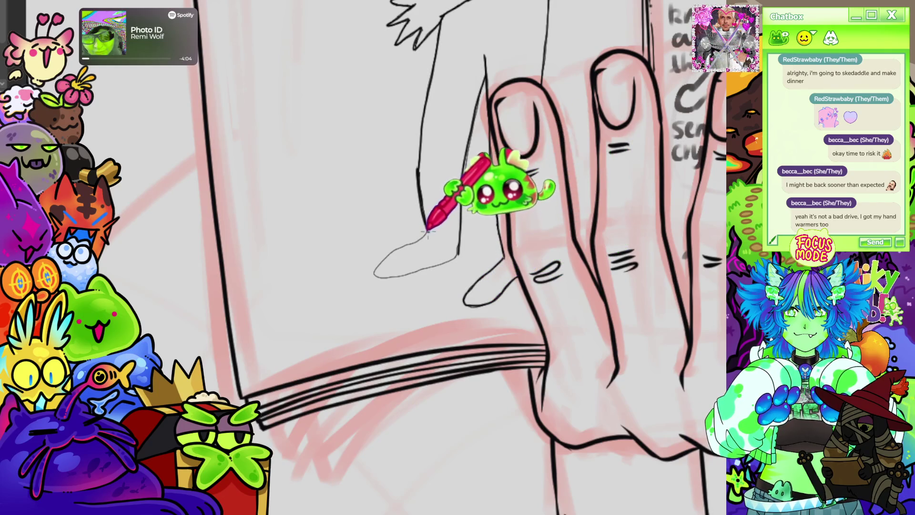
{"action": "mouse_move", "coordinate": [428, 232]}
{"action": "left_mouse_down"}
{"action": "mouse_move", "coordinate": [377, 273]}
{"action": "mouse_move", "coordinate": [457, 256]}
{"action": "left_mouse_up"}
{"action": "left_click_drag", "start_coordinate": [515, 218], "coordinate": [453, 284]}
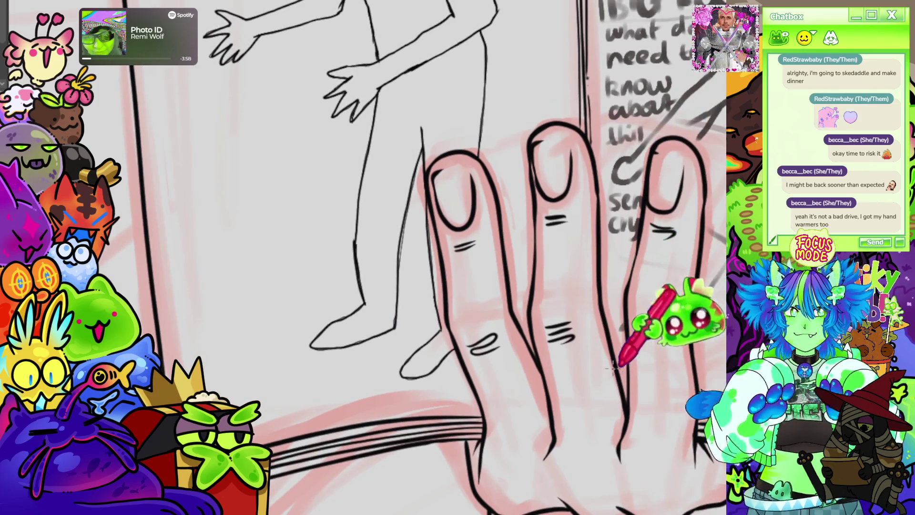
{"action": "key", "text": "ctrl+0"}
{"action": "scroll", "coordinate": [694, 92], "scroll_direction": "up", "scroll_amount": 2}
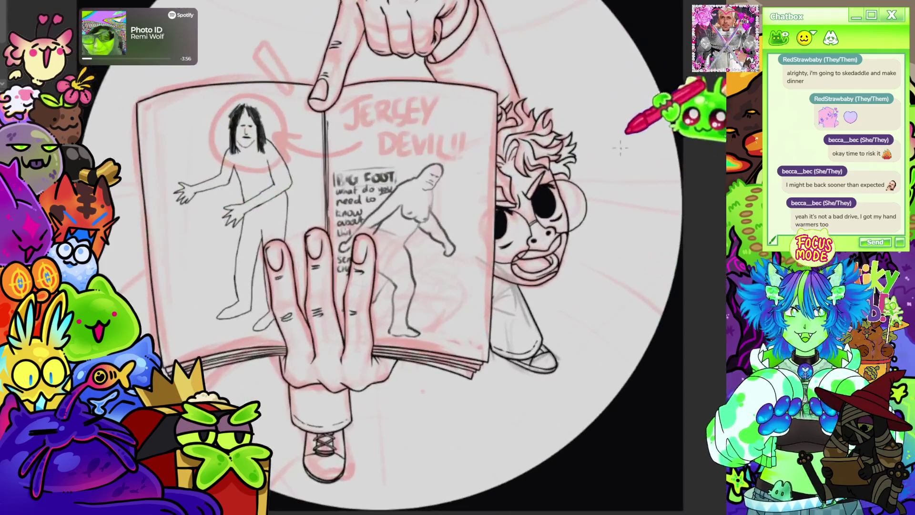
{"action": "scroll", "coordinate": [62, 219], "scroll_direction": "left", "scroll_amount": 3}
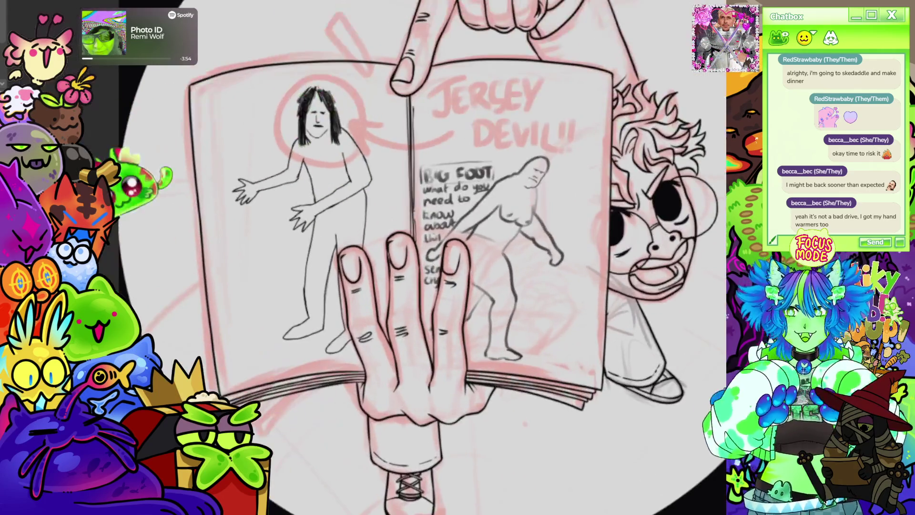
{"action": "scroll", "coordinate": [551, 205], "scroll_direction": "up", "scroll_amount": 1}
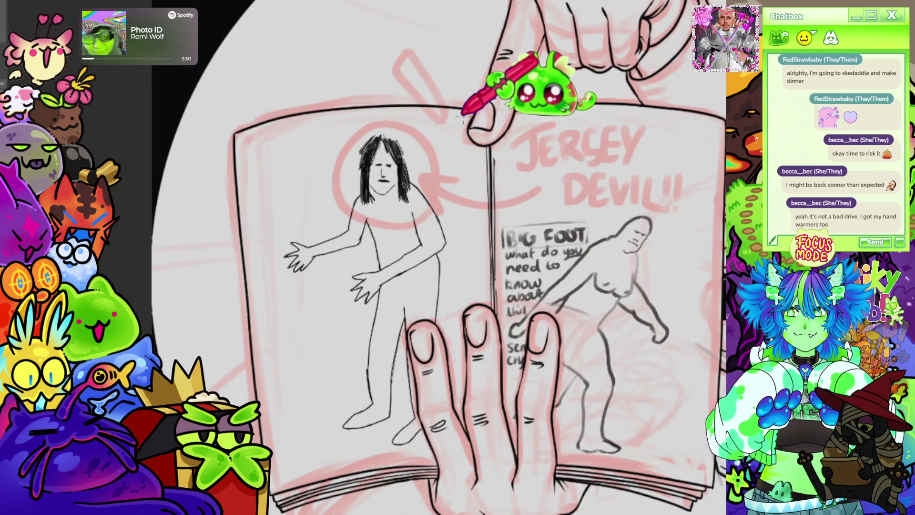
{"action": "scroll", "coordinate": [462, 114], "scroll_direction": "up", "scroll_amount": 2}
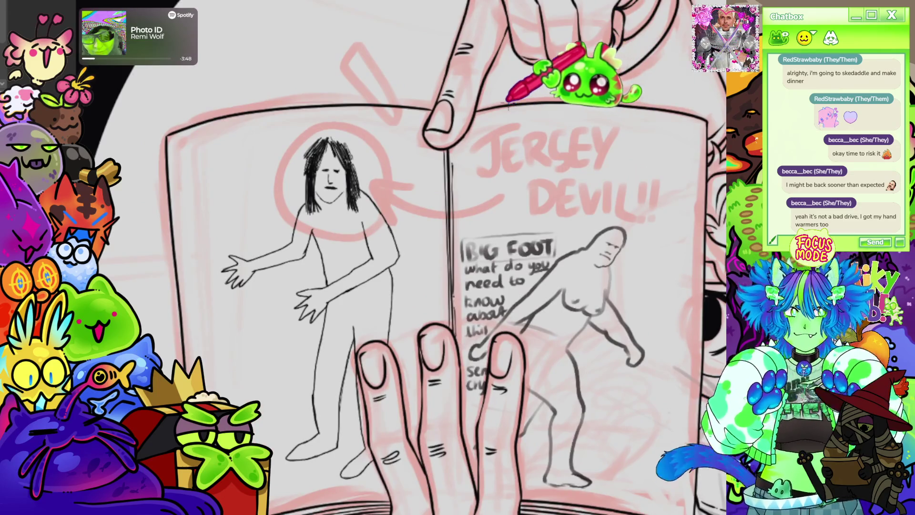
{"action": "scroll", "coordinate": [507, 102], "scroll_direction": "down", "scroll_amount": 2}
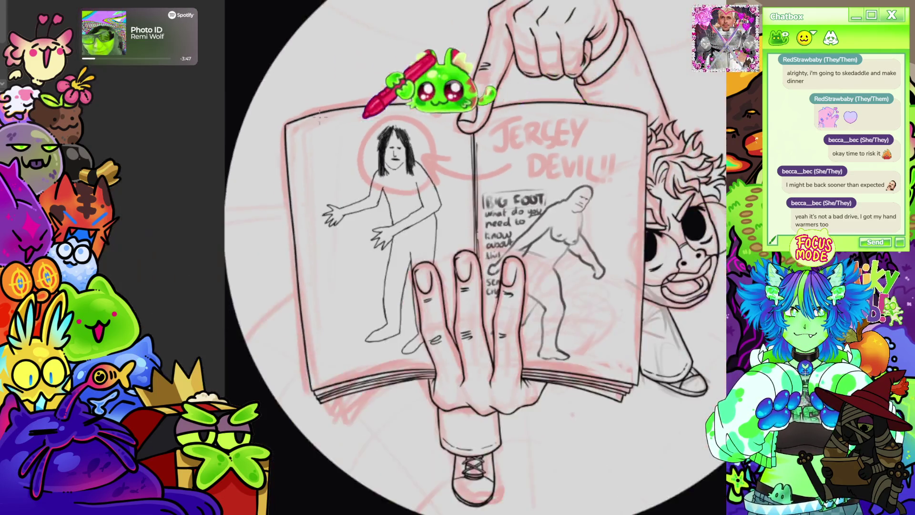
{"action": "scroll", "coordinate": [457, 92], "scroll_direction": "up", "scroll_amount": 4}
{"action": "scroll", "coordinate": [491, 181], "scroll_direction": "up", "scroll_amount": 2}
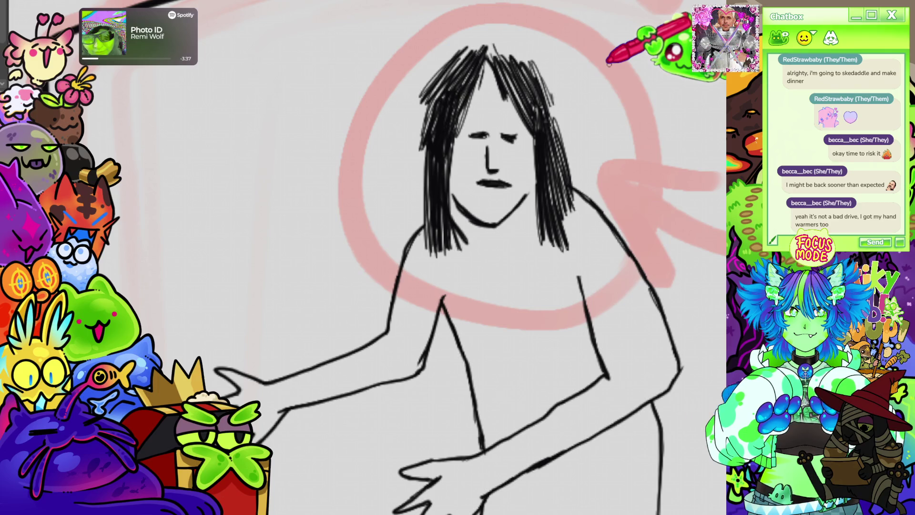
{"action": "scroll", "coordinate": [608, 64], "scroll_direction": "down", "scroll_amount": 5}
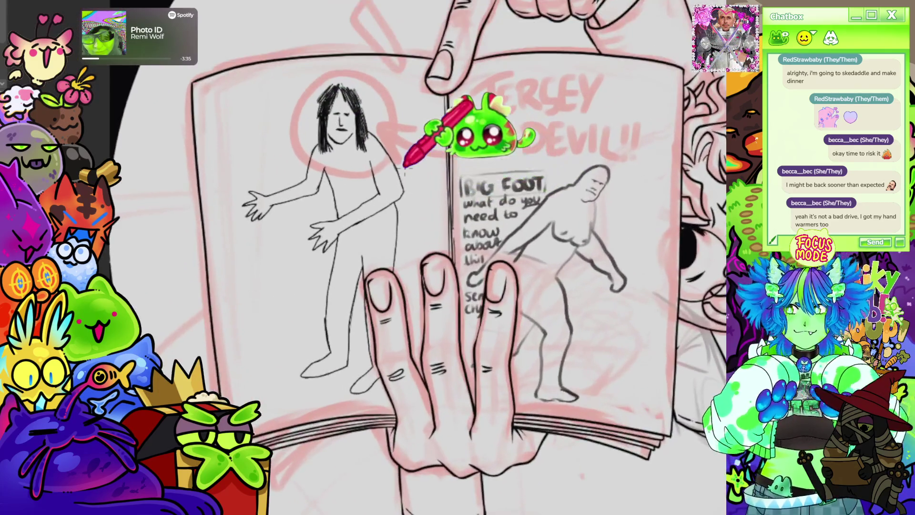
{"action": "scroll", "coordinate": [404, 167], "scroll_direction": "up", "scroll_amount": 1}
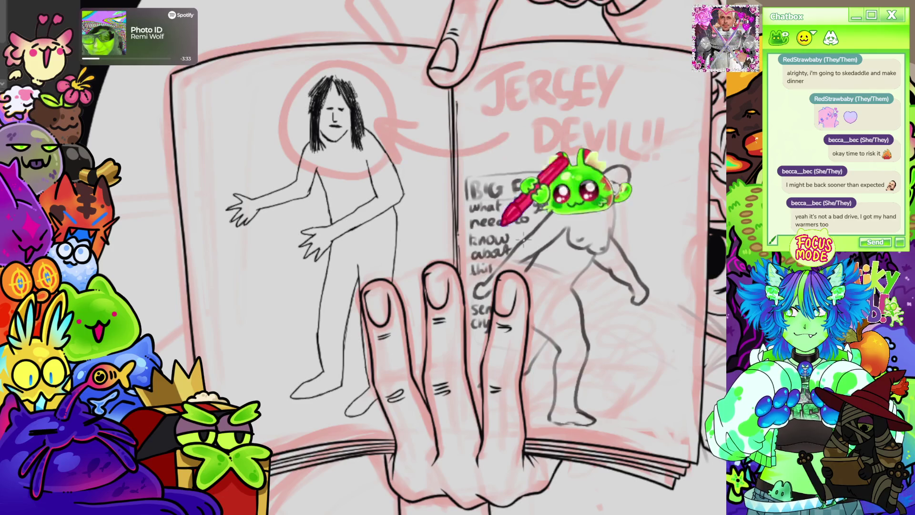
{"action": "scroll", "coordinate": [581, 124], "scroll_direction": "down", "scroll_amount": 5}
{"action": "scroll", "coordinate": [593, 113], "scroll_direction": "up", "scroll_amount": 2}
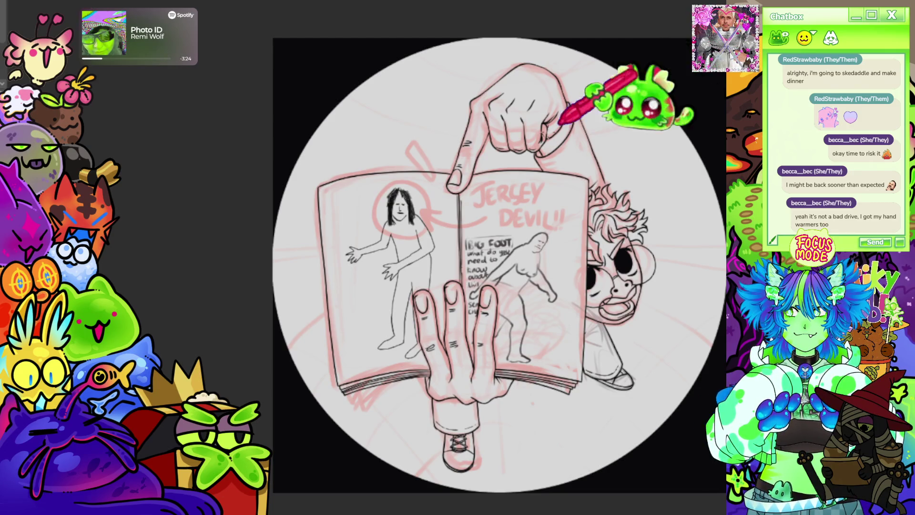
Step: Zoom in and ink Bigfoot's arm line up to the head
{"action": "scroll", "coordinate": [578, 324], "scroll_direction": "up", "scroll_amount": 5}
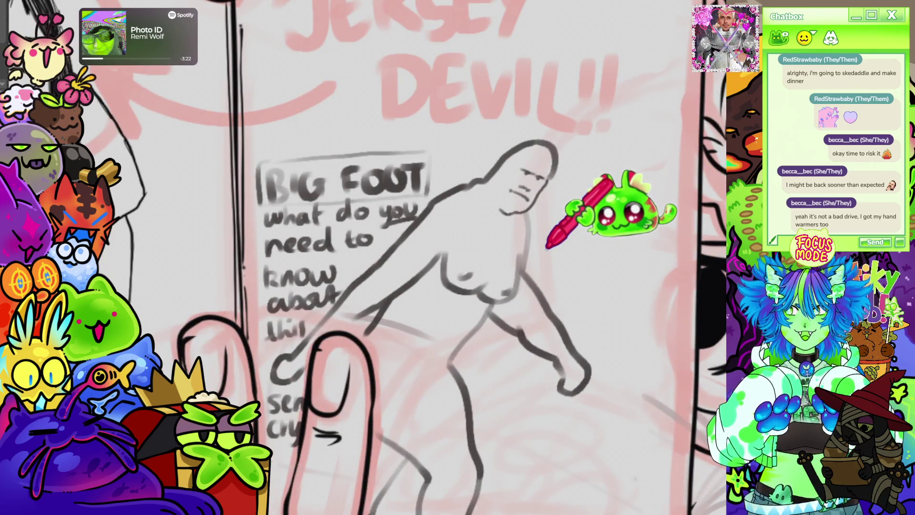
{"action": "scroll", "coordinate": [547, 246], "scroll_direction": "up", "scroll_amount": 3}
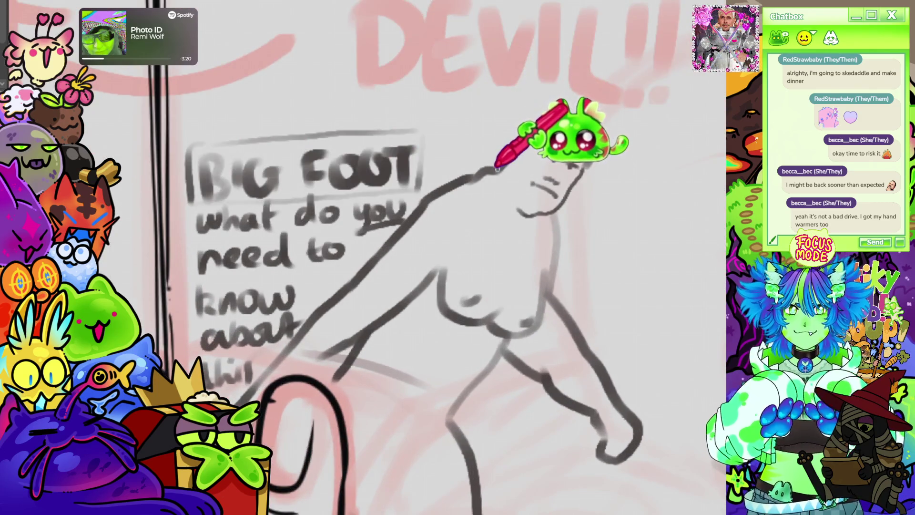
{"action": "mouse_move", "coordinate": [420, 205]}
{"action": "left_mouse_down"}
{"action": "mouse_move", "coordinate": [551, 123]}
{"action": "mouse_move", "coordinate": [579, 119]}
{"action": "mouse_move", "coordinate": [596, 138]}
{"action": "mouse_move", "coordinate": [583, 166]}
{"action": "left_mouse_up"}
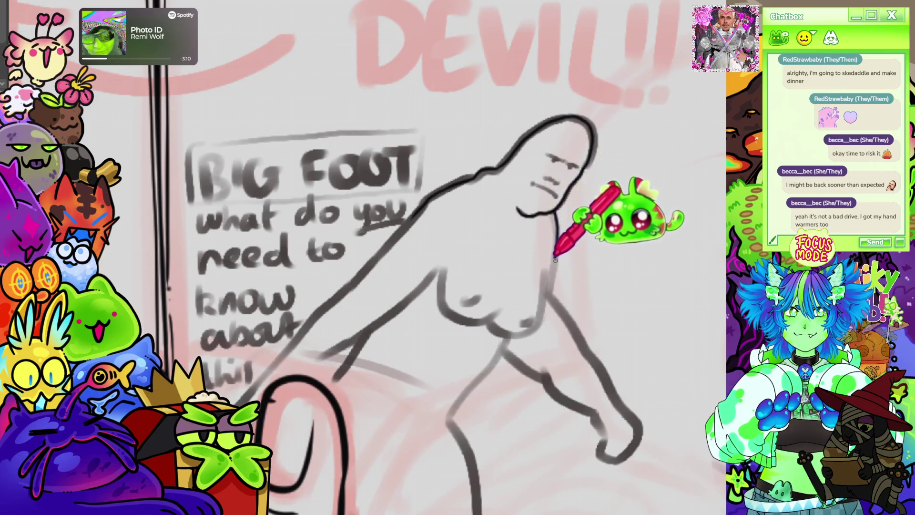
Step: Zoom and rotate onto Bigfoot, then ink the chest curves and upper torso side contour
{"action": "left_click_drag", "start_coordinate": [633, 184], "coordinate": [579, 143]}
{"action": "key", "text": "ctrl+plus"}
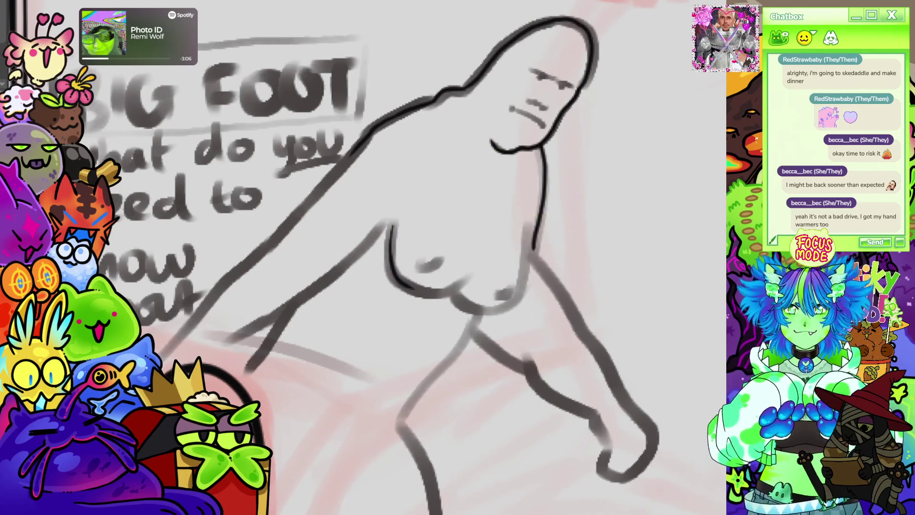
{"action": "key", "text": "4"}
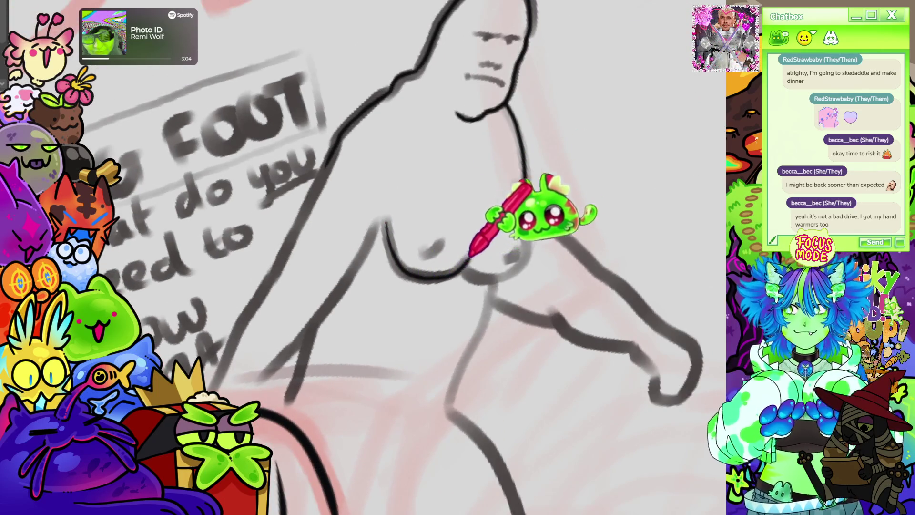
{"action": "left_click_drag", "start_coordinate": [424, 258], "coordinate": [441, 241]}
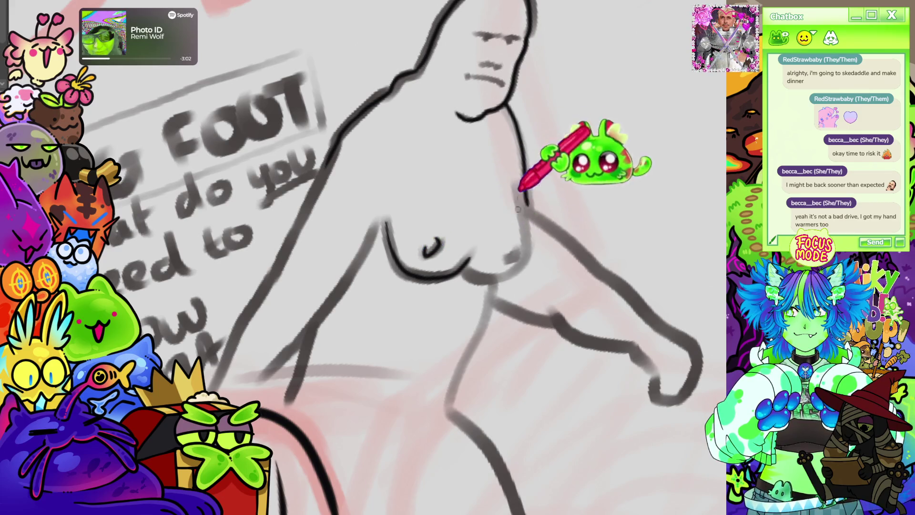
{"action": "left_click_drag", "start_coordinate": [465, 275], "coordinate": [521, 262]}
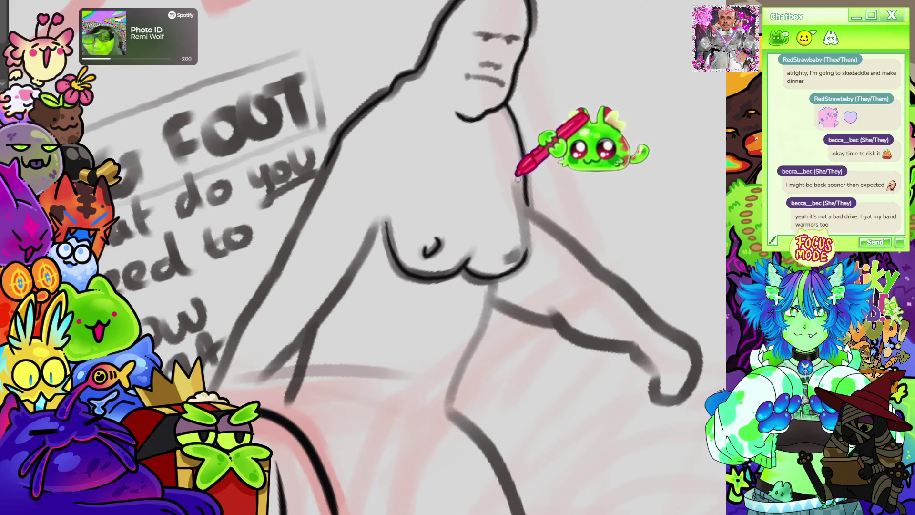
{"action": "mouse_move", "coordinate": [537, 184]}
{"action": "left_mouse_down"}
{"action": "mouse_move", "coordinate": [505, 258]}
{"action": "mouse_move", "coordinate": [514, 255]}
{"action": "left_mouse_up"}
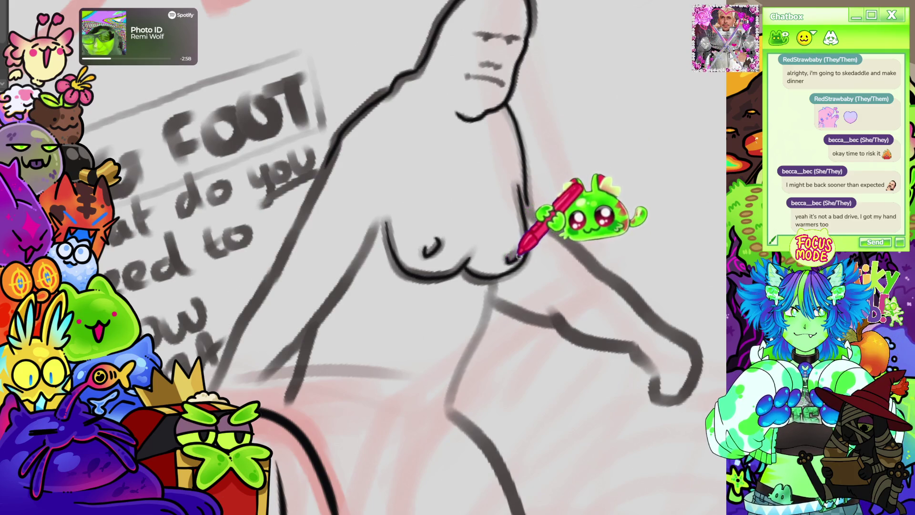
{"action": "scroll", "coordinate": [403, 257], "scroll_direction": "down", "scroll_amount": 10}
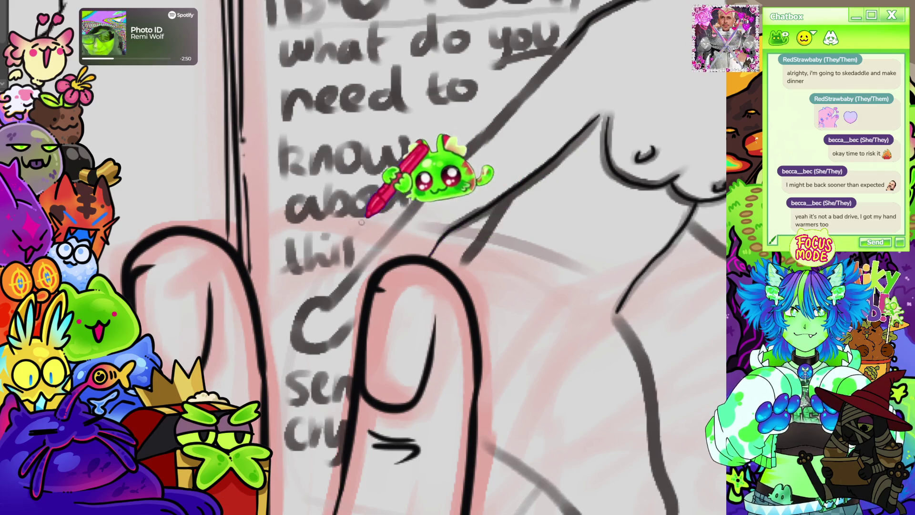
Step: Ink the holding hand's thumb curve and Bigfoot's long arm line toward the head
{"action": "mouse_move", "coordinate": [355, 300]}
{"action": "left_mouse_down"}
{"action": "mouse_move", "coordinate": [301, 343]}
{"action": "mouse_move", "coordinate": [357, 329]}
{"action": "left_mouse_up"}
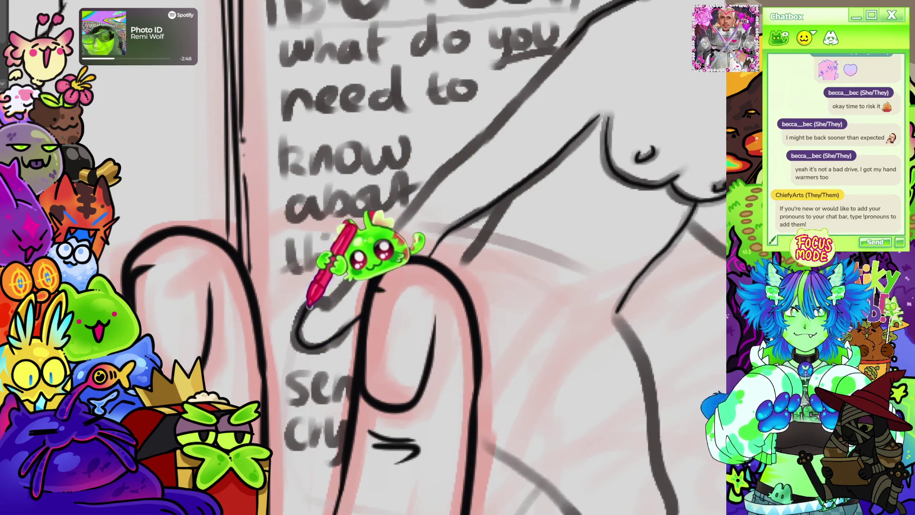
{"action": "mouse_move", "coordinate": [383, 239]}
{"action": "left_mouse_down"}
{"action": "mouse_move", "coordinate": [429, 172]}
{"action": "mouse_move", "coordinate": [529, 78]}
{"action": "mouse_move", "coordinate": [477, 119]}
{"action": "mouse_move", "coordinate": [519, 92]}
{"action": "mouse_move", "coordinate": [572, 33]}
{"action": "mouse_move", "coordinate": [465, 142]}
{"action": "left_mouse_up"}
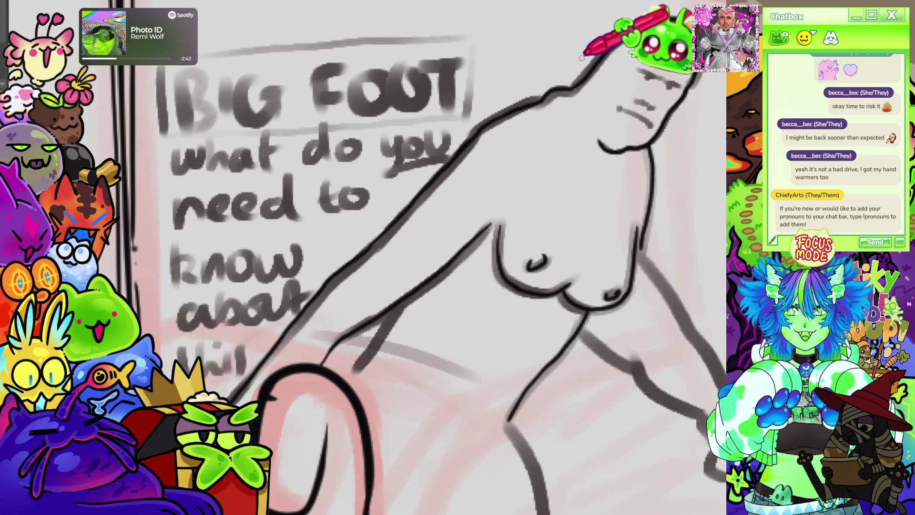
{"action": "left_click_drag", "start_coordinate": [397, 306], "coordinate": [468, 254]}
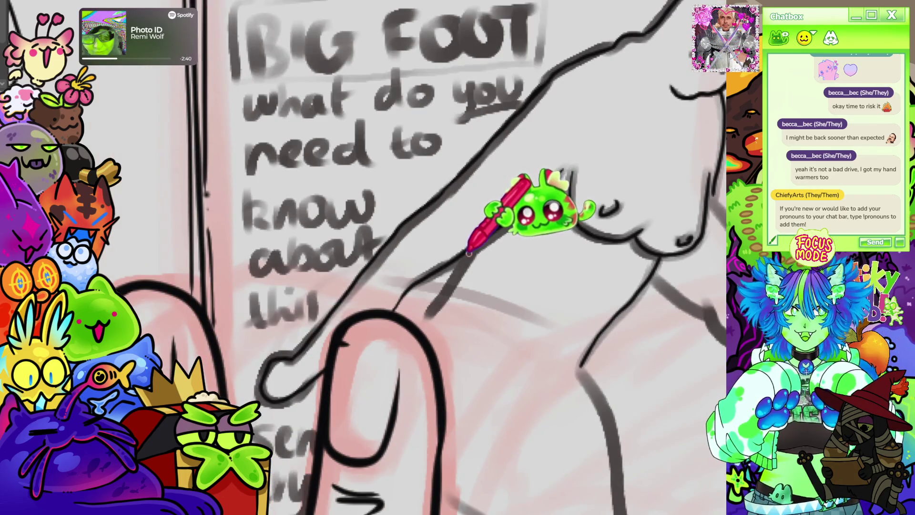
{"action": "mouse_move", "coordinate": [610, 355]}
{"action": "left_mouse_down"}
{"action": "mouse_move", "coordinate": [439, 103]}
{"action": "mouse_move", "coordinate": [420, 102]}
{"action": "left_mouse_up"}
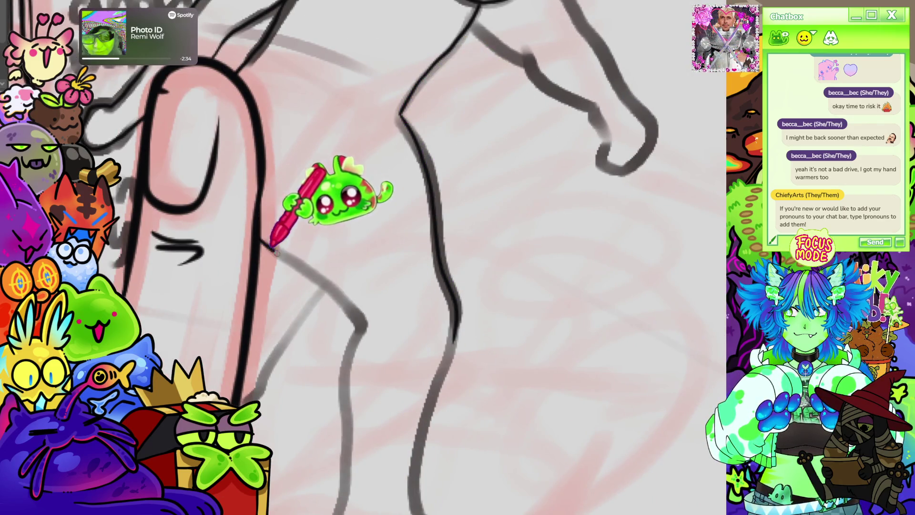
Step: Trace the sketched leg contours as solid black lines, rotating the view as needed
{"action": "mouse_move", "coordinate": [277, 245]}
{"action": "left_mouse_down"}
{"action": "mouse_move", "coordinate": [354, 313]}
{"action": "mouse_move", "coordinate": [432, 57]}
{"action": "mouse_move", "coordinate": [399, 267]}
{"action": "left_mouse_up"}
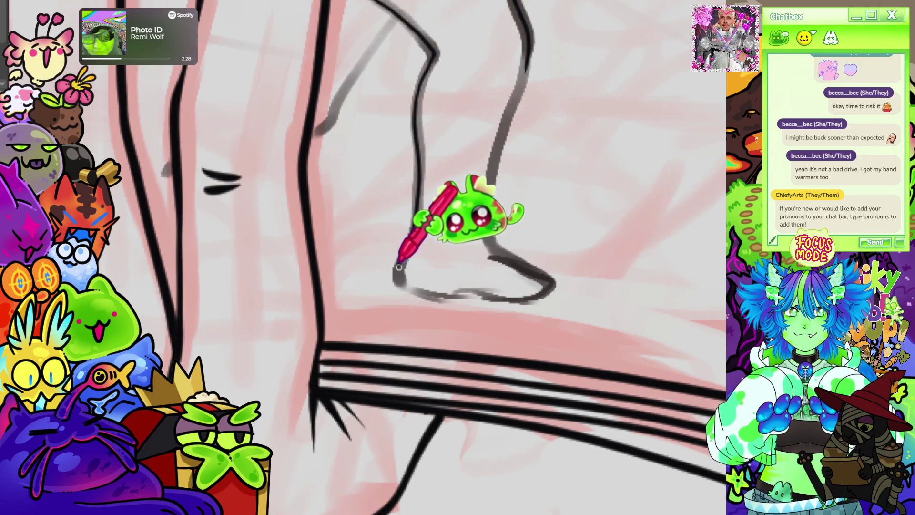
{"action": "mouse_move", "coordinate": [529, 52]}
{"action": "left_mouse_down"}
{"action": "mouse_move", "coordinate": [489, 182]}
{"action": "mouse_move", "coordinate": [492, 250]}
{"action": "left_mouse_up"}
{"action": "key", "text": "-"}
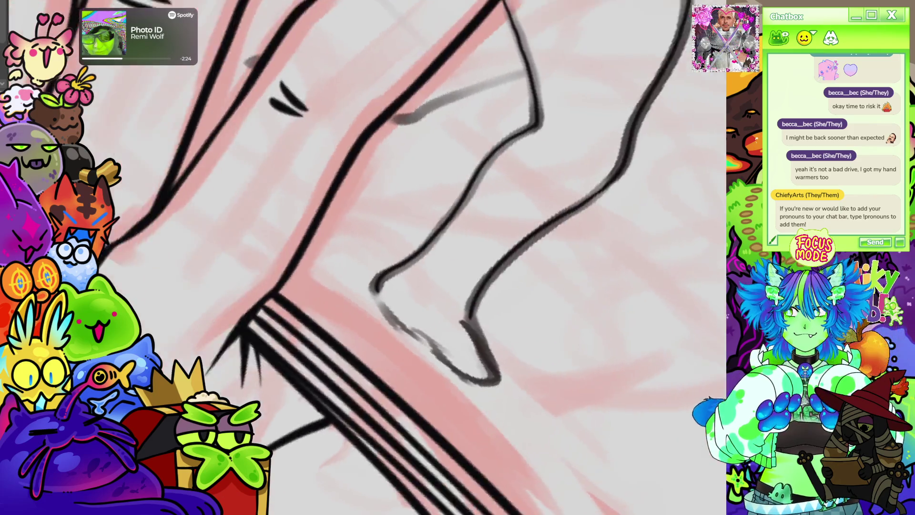
{"action": "key", "text": "="}
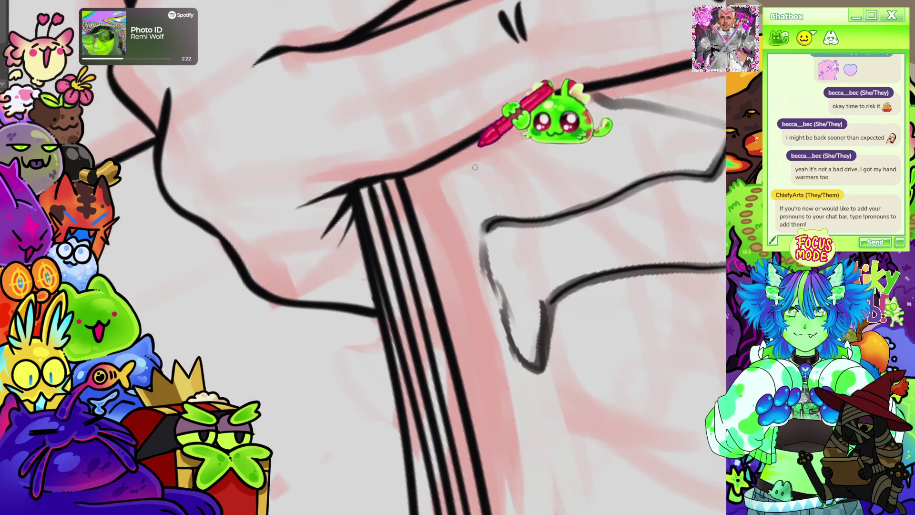
{"action": "mouse_move", "coordinate": [486, 259]}
{"action": "left_mouse_down"}
{"action": "mouse_move", "coordinate": [515, 348]}
{"action": "mouse_move", "coordinate": [535, 374]}
{"action": "left_mouse_up"}
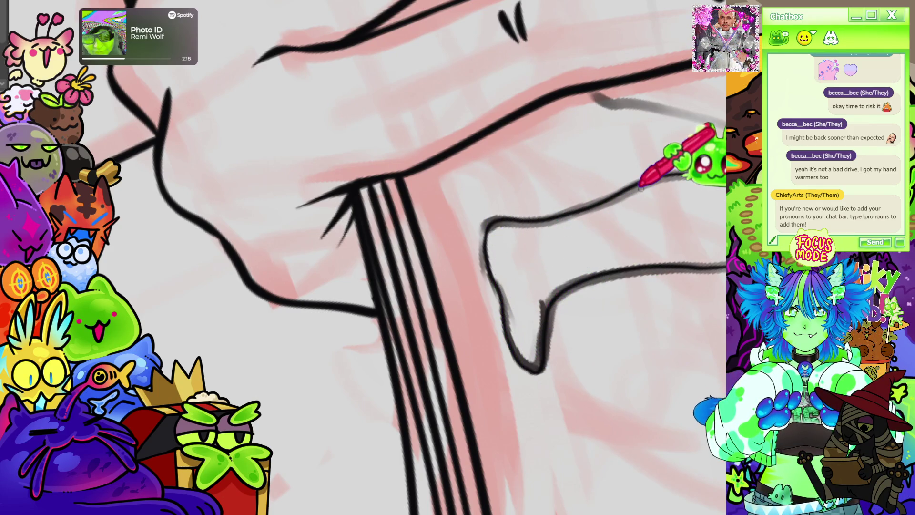
{"action": "key", "text": "="}
{"action": "scroll", "coordinate": [362, 257], "scroll_direction": "down", "scroll_amount": 3}
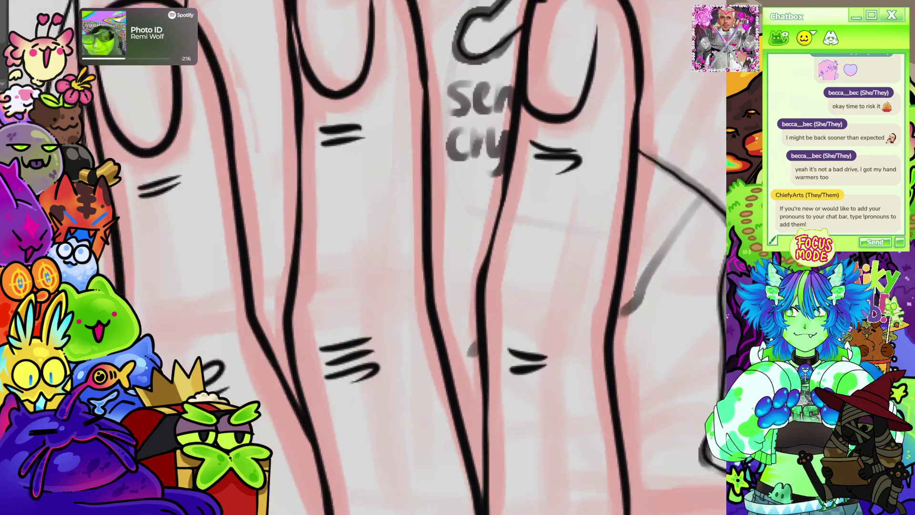
{"action": "left_click_drag", "start_coordinate": [541, 142], "coordinate": [453, 264]}
{"action": "mouse_move", "coordinate": [313, 285]}
{"action": "left_mouse_down"}
{"action": "mouse_move", "coordinate": [513, 357]}
{"action": "mouse_move", "coordinate": [487, 391]}
{"action": "left_mouse_up"}
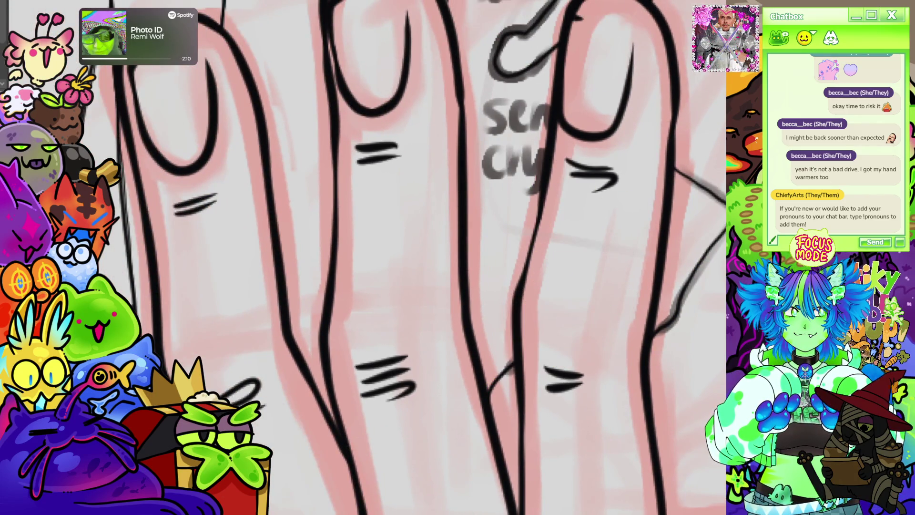
{"action": "scroll", "coordinate": [362, 258], "scroll_direction": "down", "scroll_amount": 5}
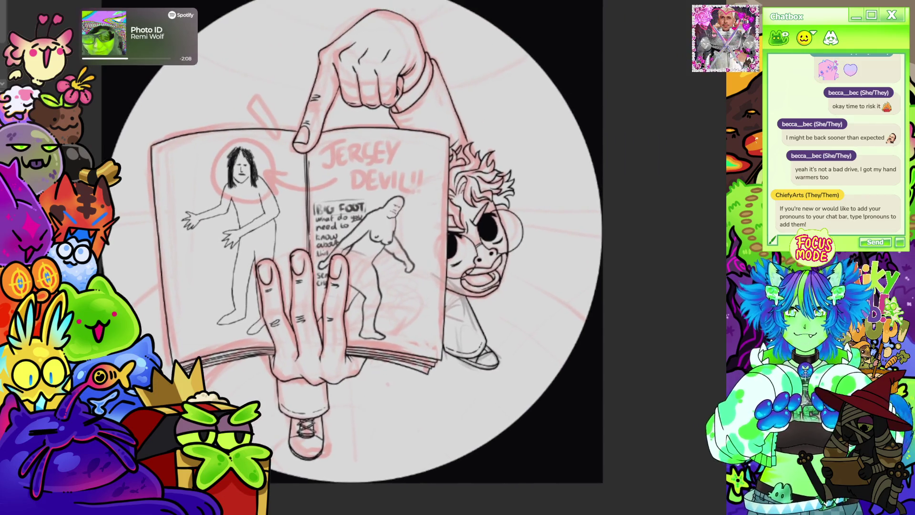
Step: Rotate the view so the leg points down and ink the remaining leg line
{"action": "scroll", "coordinate": [410, 267], "scroll_direction": "up", "scroll_amount": 5}
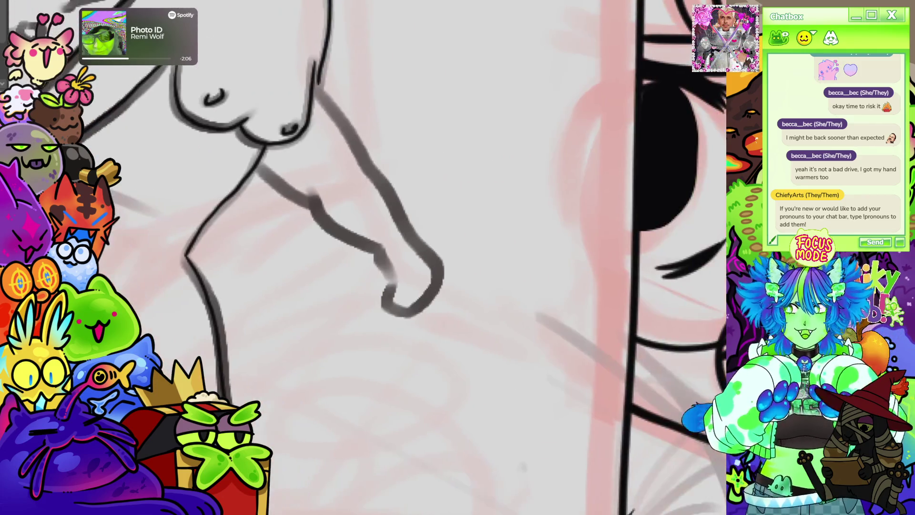
{"action": "mouse_move", "coordinate": [363, 257]}
{"action": "left_mouse_down"}
{"action": "mouse_move", "coordinate": [334, 248]}
{"action": "mouse_move", "coordinate": [321, 259]}
{"action": "mouse_move", "coordinate": [376, 95]}
{"action": "left_mouse_up"}
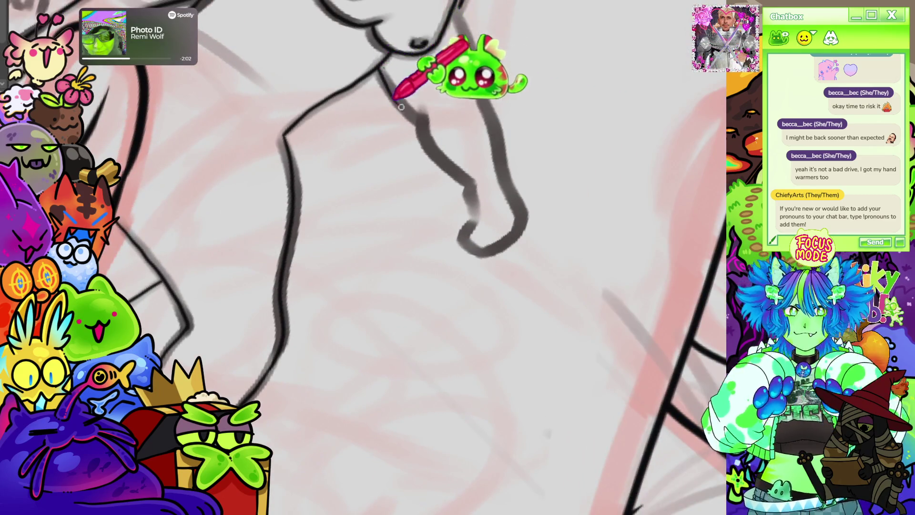
{"action": "mouse_move", "coordinate": [421, 101]}
{"action": "left_mouse_down"}
{"action": "mouse_move", "coordinate": [471, 190]}
{"action": "mouse_move", "coordinate": [470, 249]}
{"action": "left_mouse_up"}
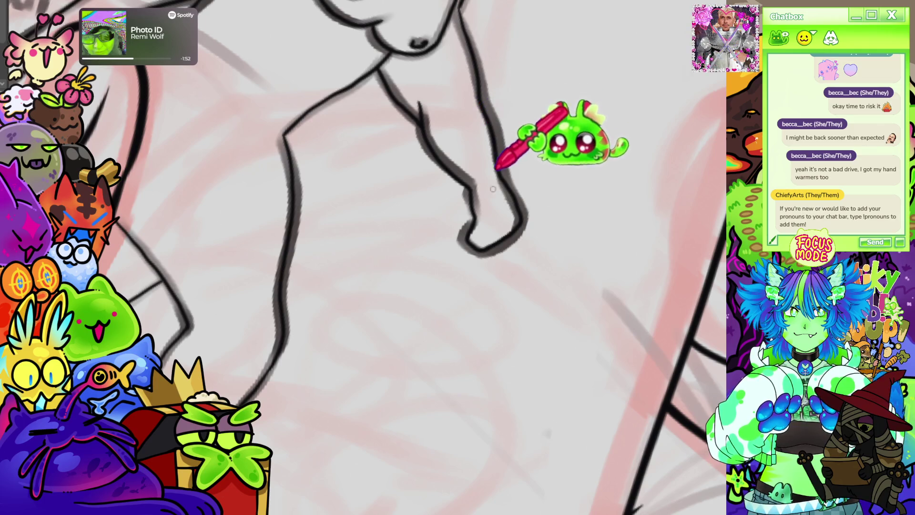
Step: Ink the right-page figure's eyebrow, lower eye mark and mouth line
{"action": "left_click_drag", "start_coordinate": [492, 189], "coordinate": [435, 170]}
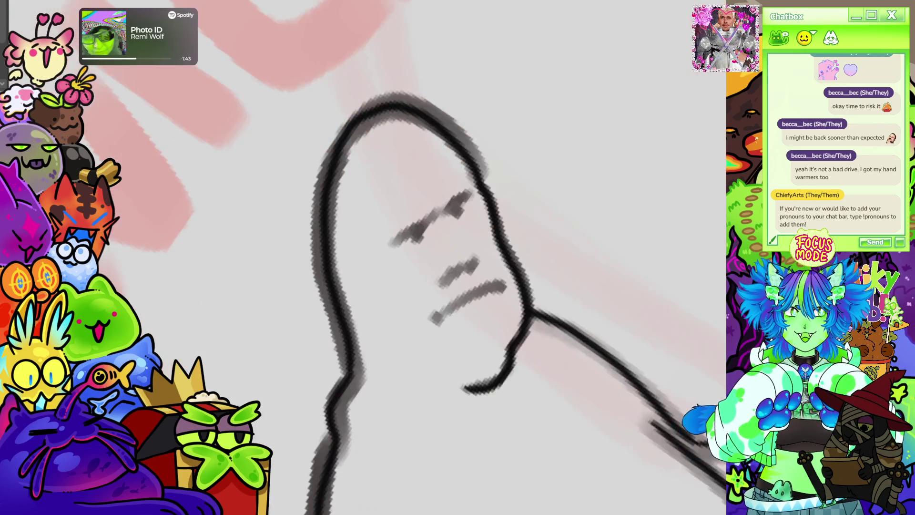
{"action": "left_click_drag", "start_coordinate": [394, 242], "coordinate": [454, 215]}
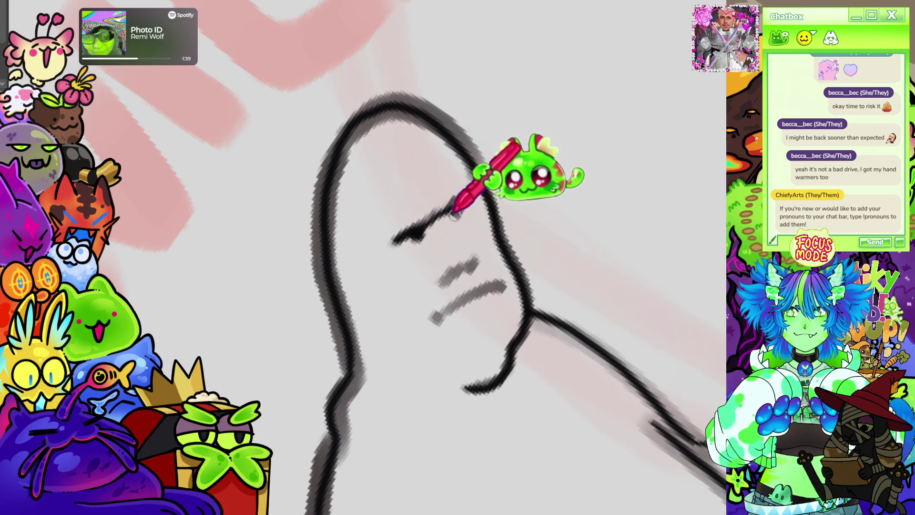
{"action": "left_click_drag", "start_coordinate": [441, 281], "coordinate": [478, 262]}
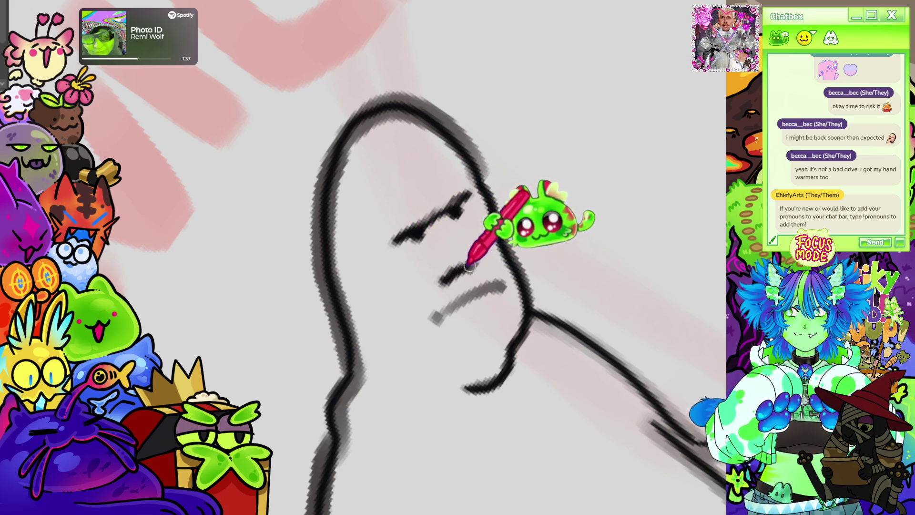
{"action": "left_click_drag", "start_coordinate": [435, 319], "coordinate": [505, 285]}
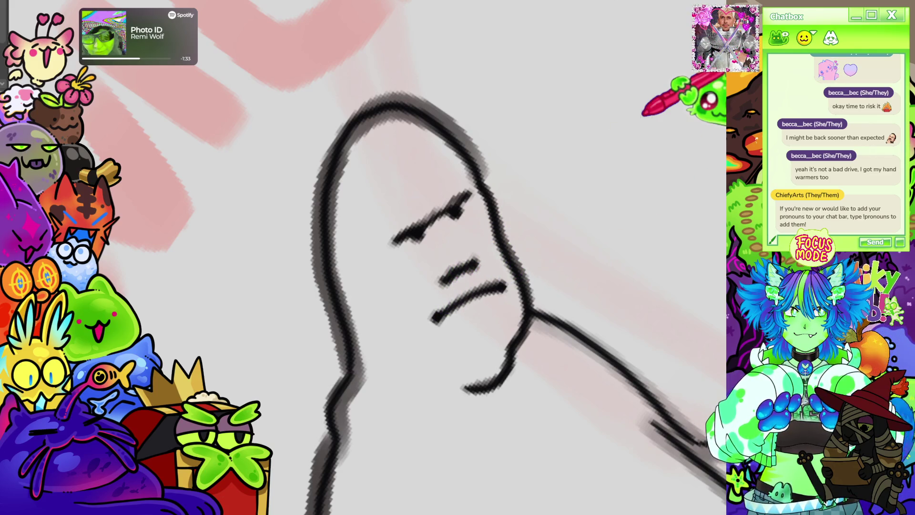
{"action": "scroll", "coordinate": [362, 257], "scroll_direction": "down", "scroll_amount": 5}
{"action": "scroll", "coordinate": [362, 191], "scroll_direction": "up", "scroll_amount": 5}
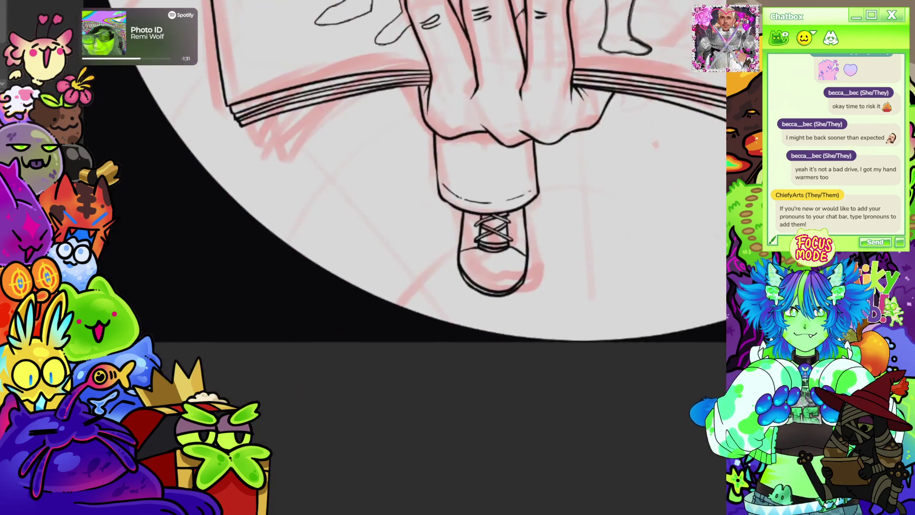
Step: Briefly hide the black lineart to check the sketch, then hide the red sketch layer
{"action": "scroll", "coordinate": [362, 257], "scroll_direction": "up", "scroll_amount": 5}
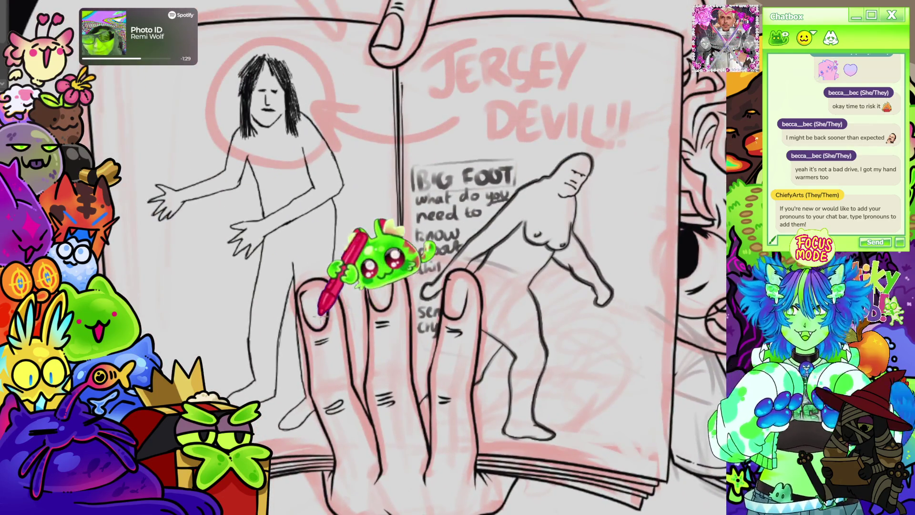
{"action": "scroll", "coordinate": [486, 209], "scroll_direction": "down", "scroll_amount": 3}
{"action": "scroll", "coordinate": [460, 174], "scroll_direction": "up", "scroll_amount": 2}
{"action": "scroll", "coordinate": [441, 184], "scroll_direction": "down", "scroll_amount": 3}
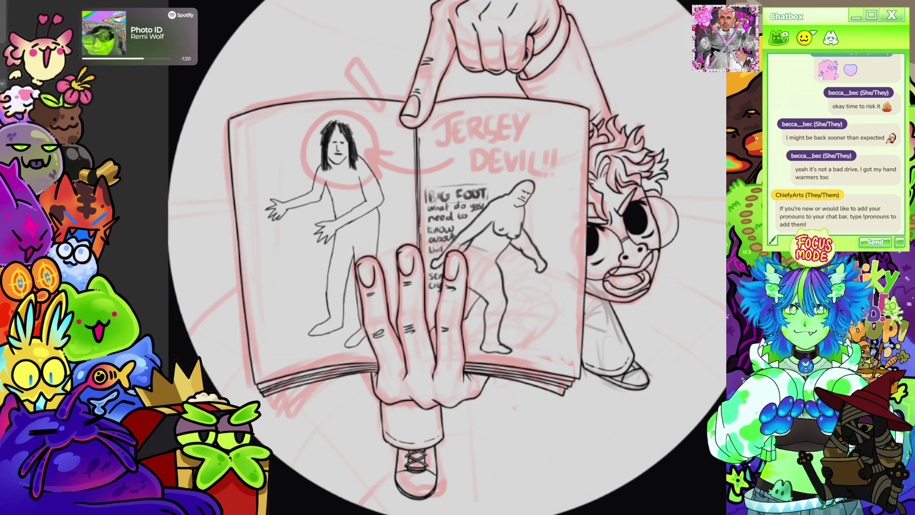
{"action": "key", "text": "Delete"}
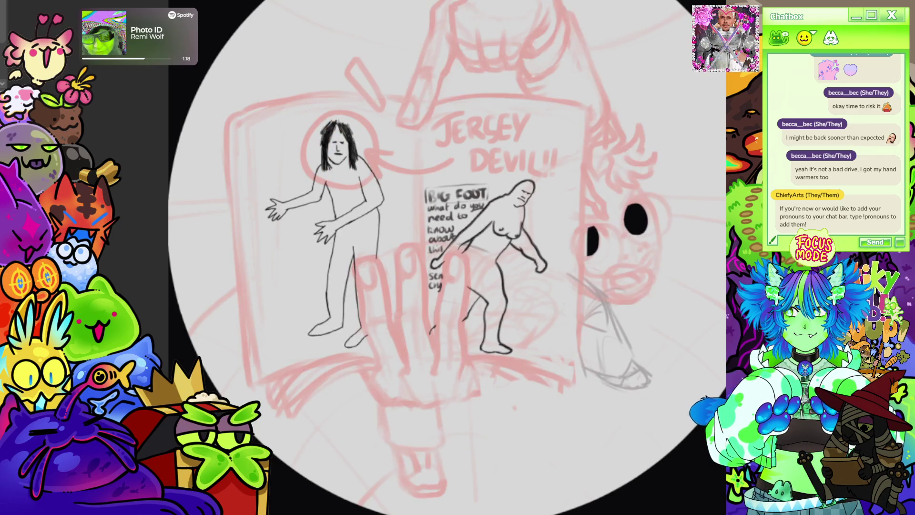
{"action": "key", "text": "ctrl+z"}
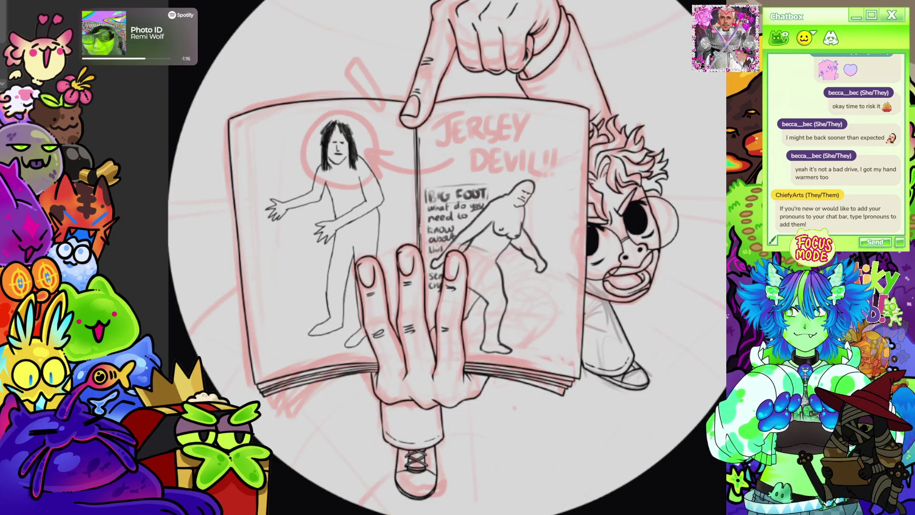
{"action": "key", "text": "Delete"}
{"action": "key", "text": "Delete"}
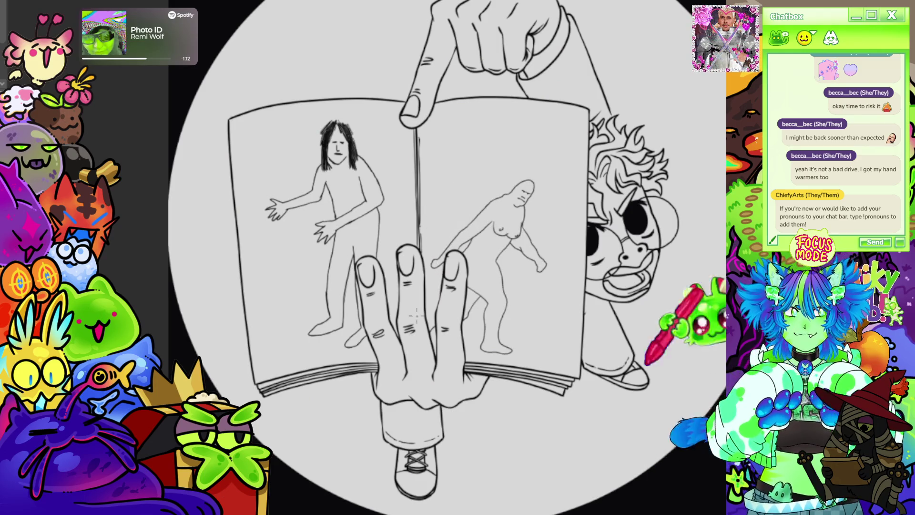
{"action": "scroll", "coordinate": [416, 315], "scroll_direction": "down", "scroll_amount": 3}
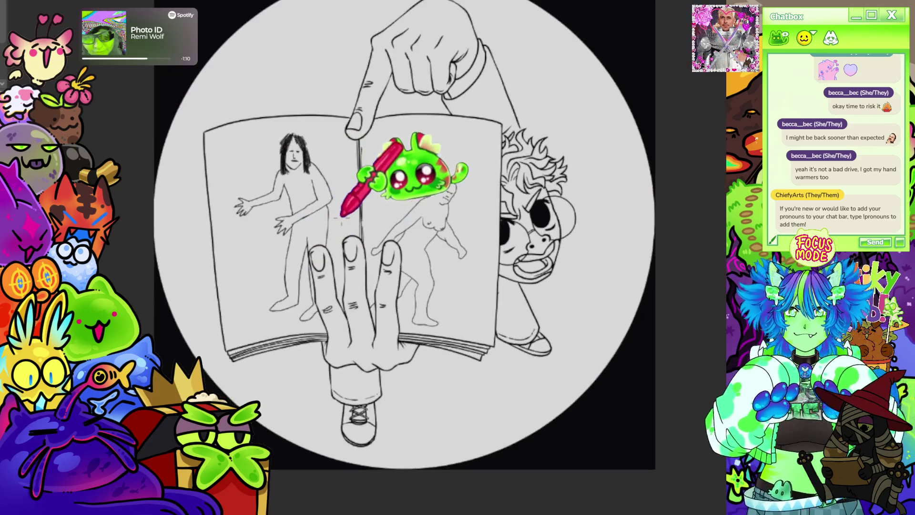
Step: Zoom in close on the inked long-haired figure on the book's left page
{"action": "scroll", "coordinate": [342, 216], "scroll_direction": "up", "scroll_amount": 2}
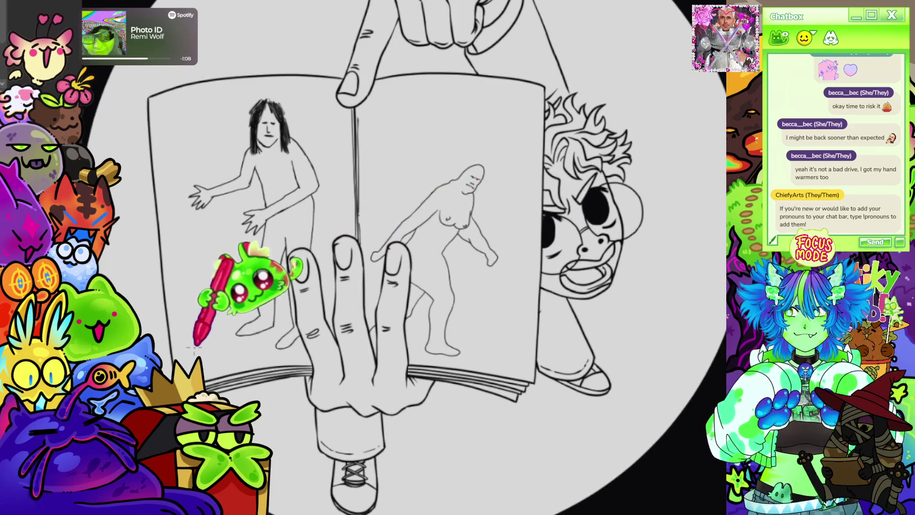
{"action": "scroll", "coordinate": [527, 153], "scroll_direction": "down", "scroll_amount": 3}
{"action": "scroll", "coordinate": [465, 136], "scroll_direction": "up", "scroll_amount": 1}
{"action": "scroll", "coordinate": [464, 136], "scroll_direction": "up", "scroll_amount": 1}
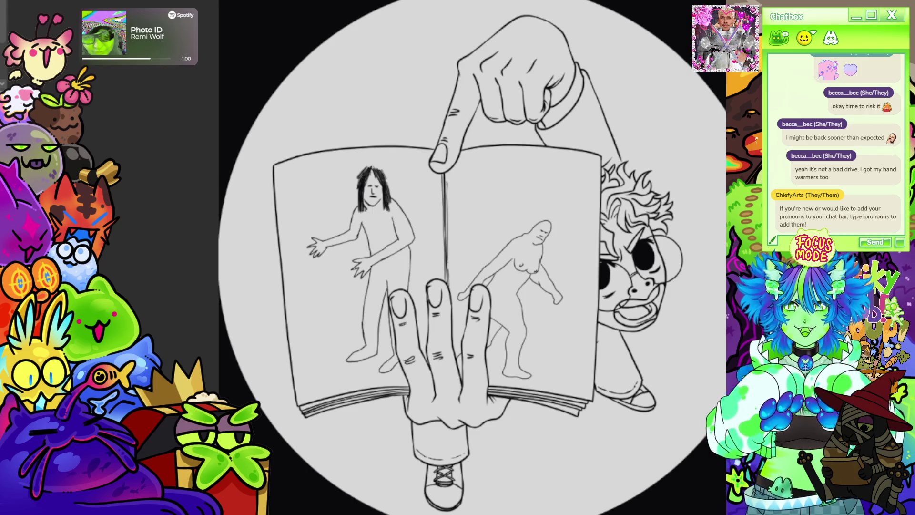
{"action": "scroll", "coordinate": [541, 194], "scroll_direction": "up", "scroll_amount": 1}
{"action": "scroll", "coordinate": [316, 82], "scroll_direction": "down", "scroll_amount": 1}
{"action": "scroll", "coordinate": [212, 117], "scroll_direction": "up", "scroll_amount": 2}
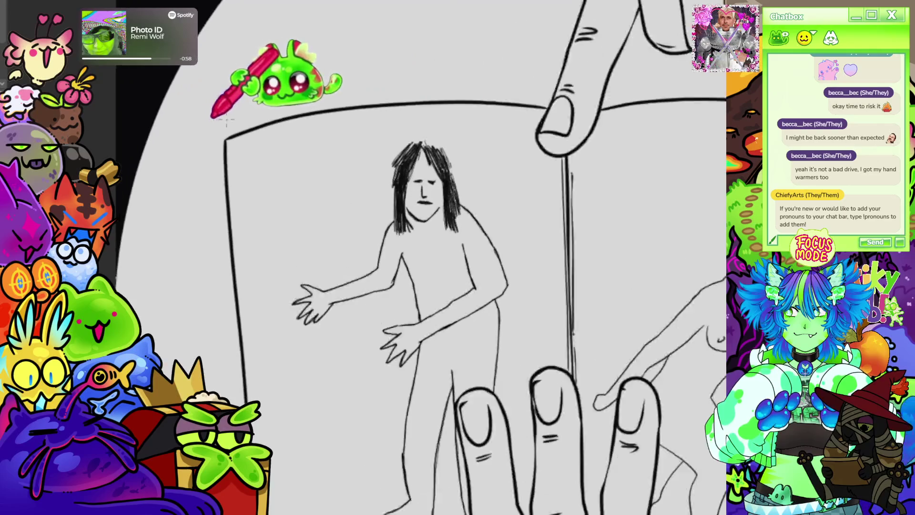
{"action": "scroll", "coordinate": [323, 138], "scroll_direction": "up", "scroll_amount": 1}
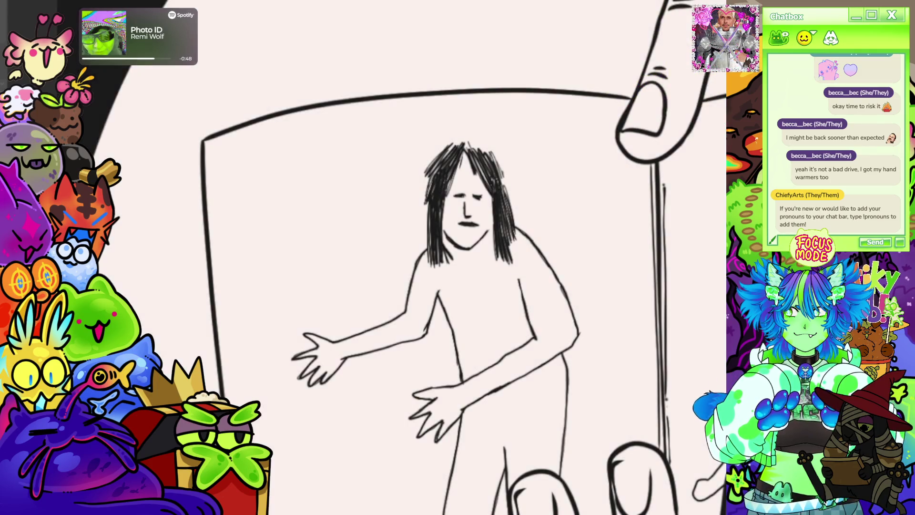
{"action": "mouse_move", "coordinate": [476, 143]}
{"action": "left_mouse_down"}
{"action": "mouse_move", "coordinate": [491, 266]}
{"action": "mouse_move", "coordinate": [534, 210]}
{"action": "mouse_move", "coordinate": [508, 266]}
{"action": "left_mouse_up"}
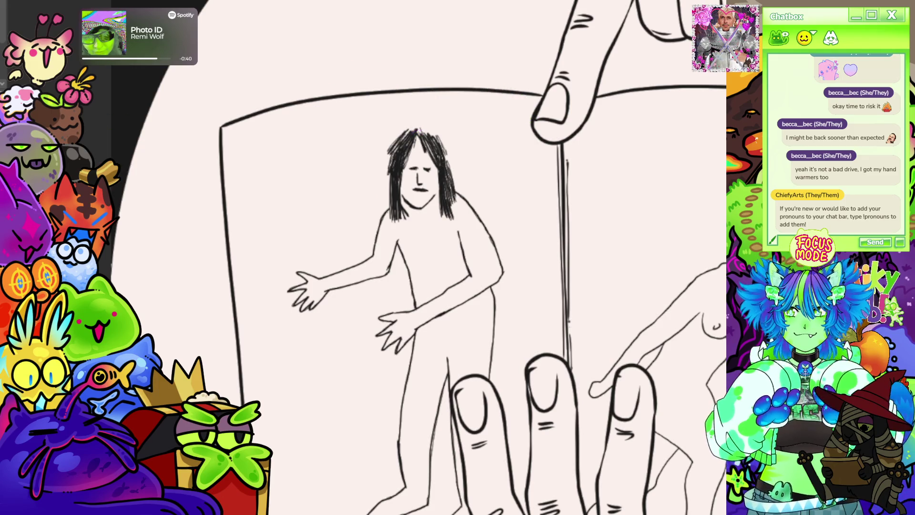
{"action": "mouse_move", "coordinate": [421, 128]}
{"action": "left_mouse_down"}
{"action": "mouse_move", "coordinate": [405, 229]}
{"action": "mouse_move", "coordinate": [472, 172]}
{"action": "left_mouse_up"}
{"action": "mouse_move", "coordinate": [459, 136]}
{"action": "left_mouse_down"}
{"action": "mouse_move", "coordinate": [372, 190]}
{"action": "mouse_move", "coordinate": [489, 181]}
{"action": "left_mouse_up"}
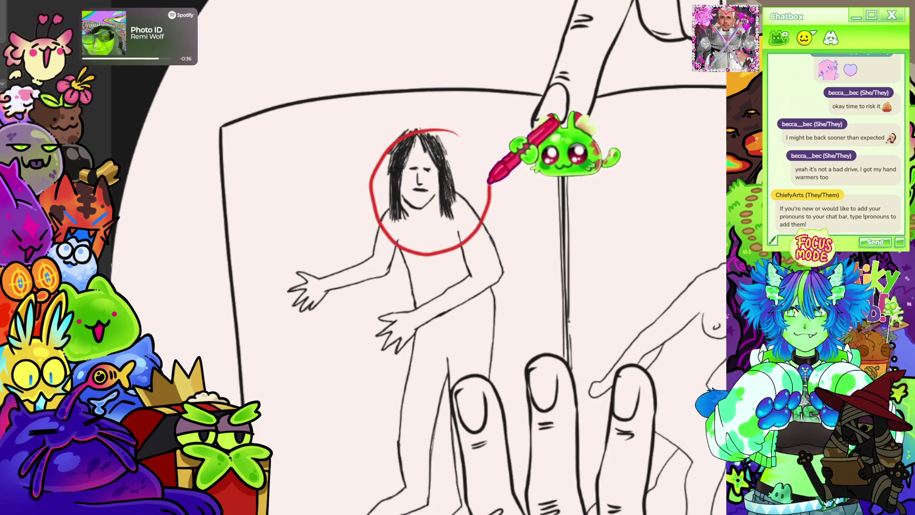
{"action": "mouse_move", "coordinate": [385, 142]}
{"action": "left_mouse_down"}
{"action": "mouse_move", "coordinate": [434, 229]}
{"action": "mouse_move", "coordinate": [485, 181]}
{"action": "left_mouse_up"}
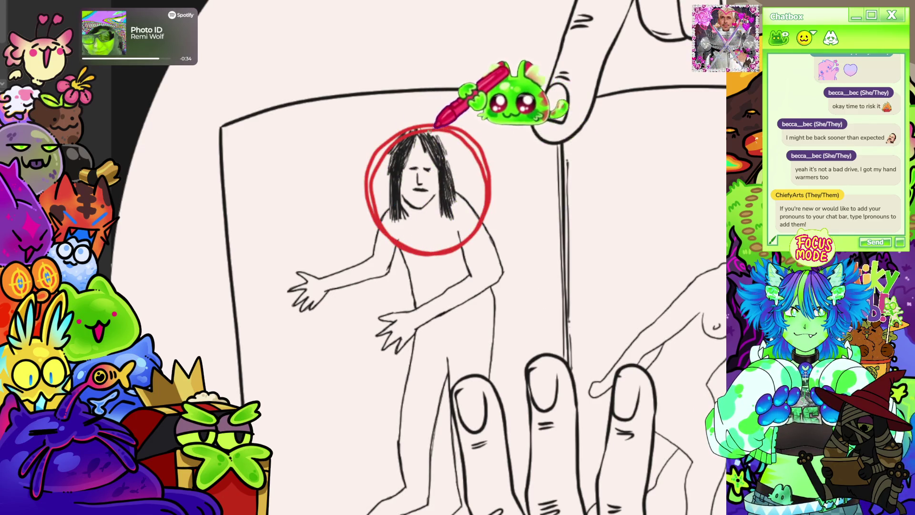
{"action": "key", "text": "ctrl+z"}
{"action": "left_click_drag", "start_coordinate": [367, 221], "coordinate": [486, 210]}
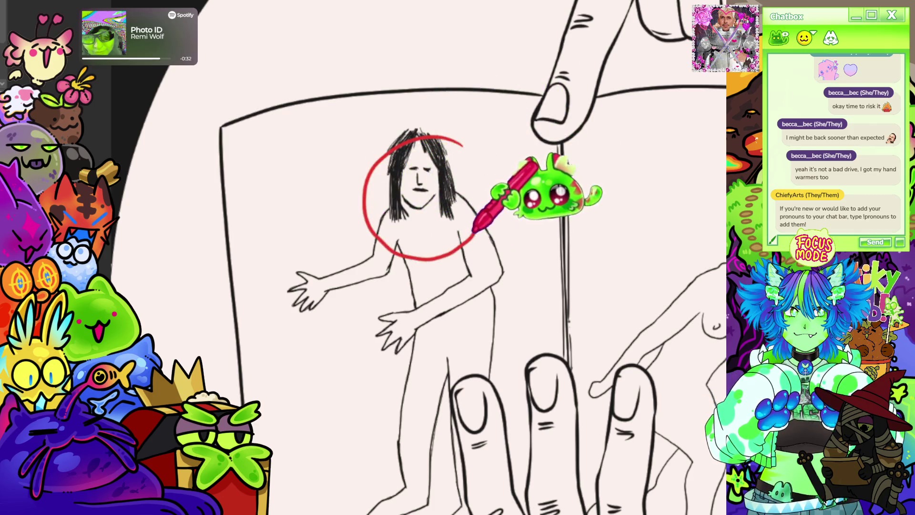
{"action": "mouse_move", "coordinate": [465, 150]}
{"action": "left_mouse_down"}
{"action": "mouse_move", "coordinate": [448, 259]}
{"action": "mouse_move", "coordinate": [464, 143]}
{"action": "mouse_move", "coordinate": [484, 209]}
{"action": "mouse_move", "coordinate": [445, 115]}
{"action": "left_mouse_up"}
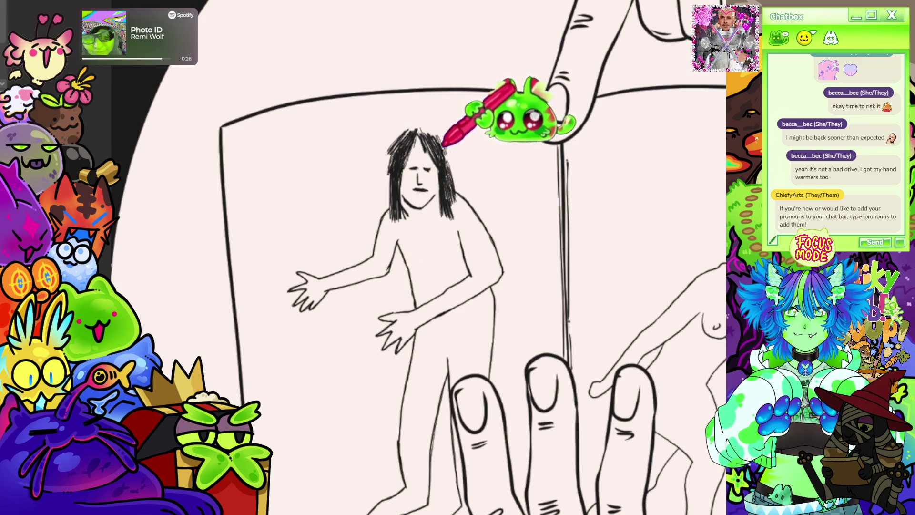
{"action": "mouse_move", "coordinate": [368, 169]}
{"action": "left_mouse_down"}
{"action": "mouse_move", "coordinate": [458, 219]}
{"action": "mouse_move", "coordinate": [374, 146]}
{"action": "mouse_move", "coordinate": [458, 219]}
{"action": "mouse_move", "coordinate": [469, 200]}
{"action": "left_mouse_up"}
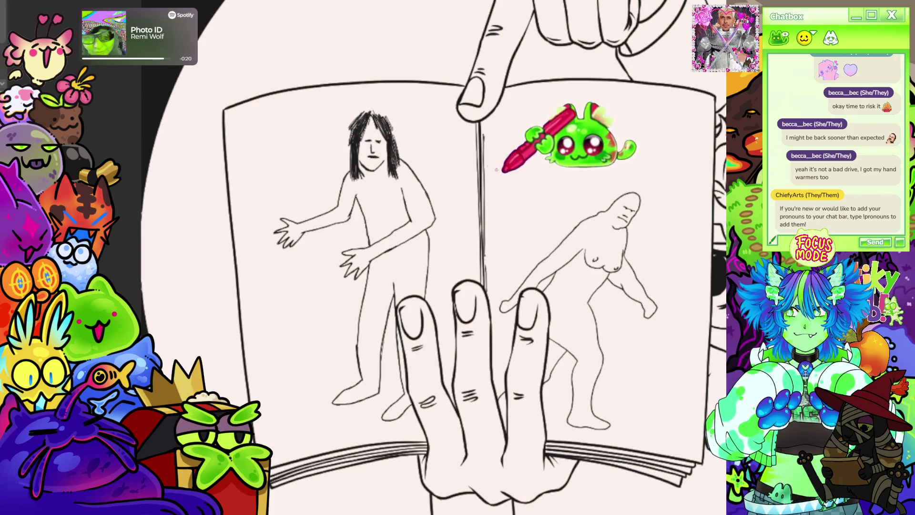
Step: Move the view toward the right page and type 'JERSEY DEVIL SPOT' in a new text box
{"action": "scroll", "coordinate": [428, 149], "scroll_direction": "down", "scroll_amount": 3}
{"action": "scroll", "coordinate": [469, 153], "scroll_direction": "up", "scroll_amount": 2}
{"action": "scroll", "coordinate": [512, 174], "scroll_direction": "down", "scroll_amount": 1}
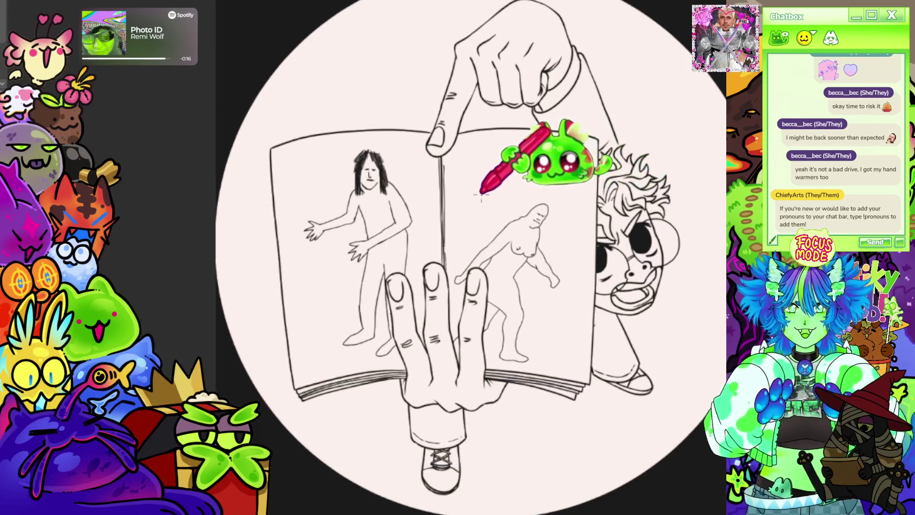
{"action": "scroll", "coordinate": [439, 138], "scroll_direction": "up", "scroll_amount": 4}
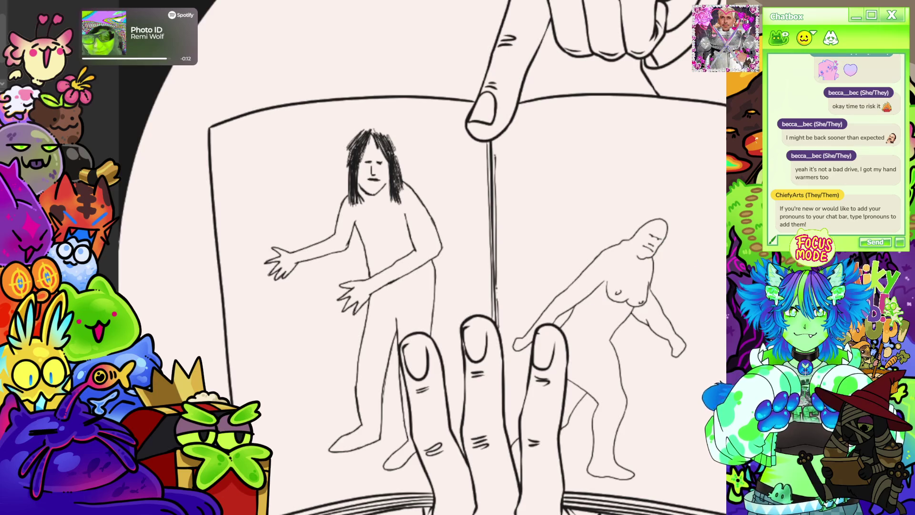
{"action": "scroll", "coordinate": [501, 92], "scroll_direction": "down", "scroll_amount": 2}
{"action": "scroll", "coordinate": [491, 112], "scroll_direction": "up", "scroll_amount": 2}
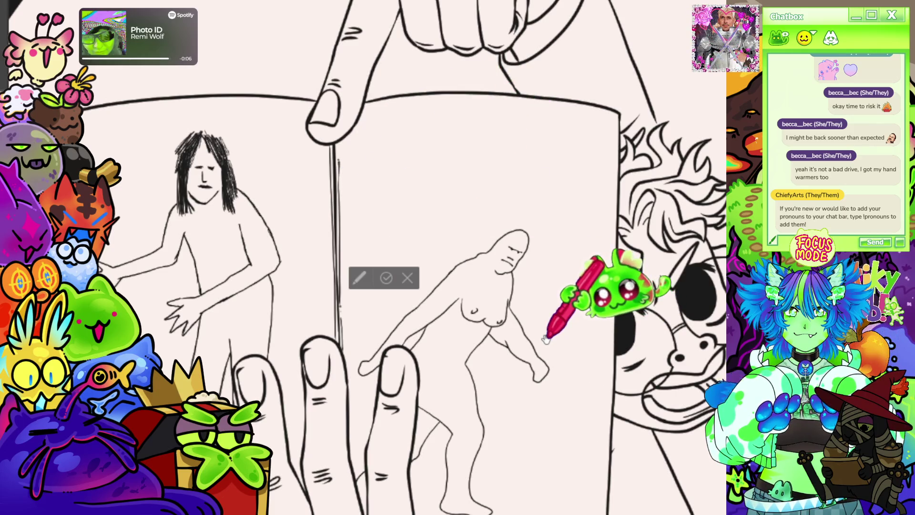
{"action": "type", "text": "JERSEY"}
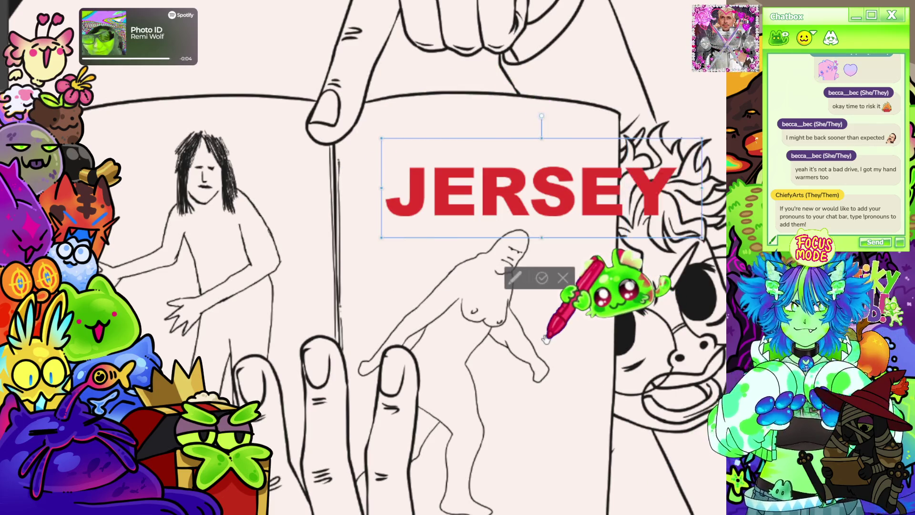
{"action": "type", "text": " DEVIL "}
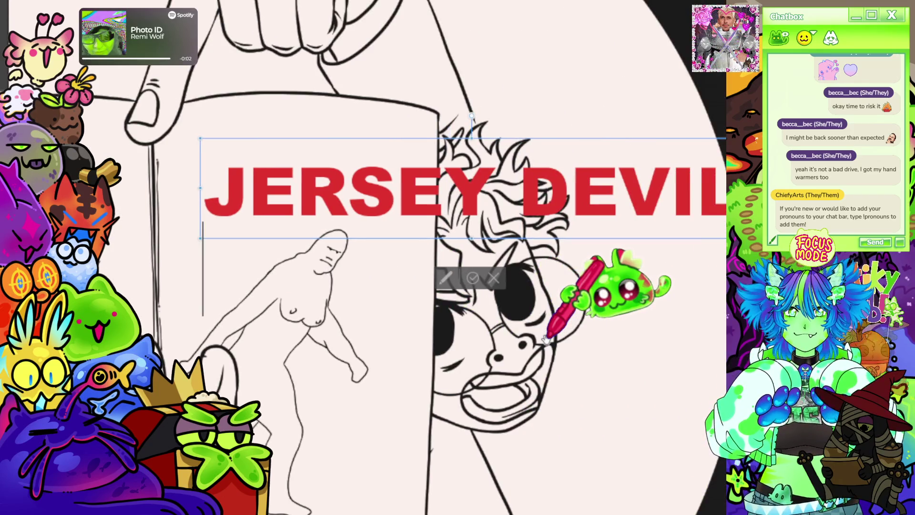
{"action": "type", "text": "SPOT"}
Step: Erase the stray word and retype the headline ending as 'L SPOTTED'
{"action": "key", "text": "BackSpace"}
{"action": "key", "text": "BackSpace"}
{"action": "key", "text": "BackSpace"}
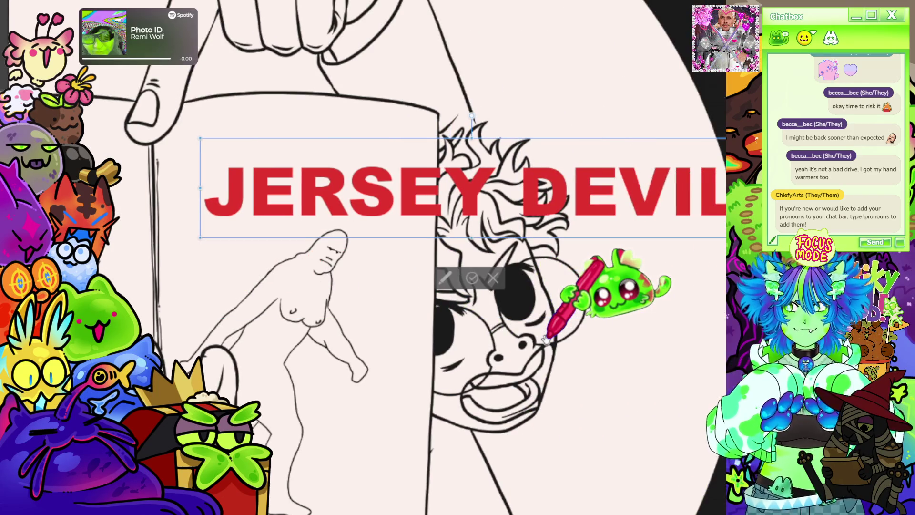
{"action": "type", "text": "L "}
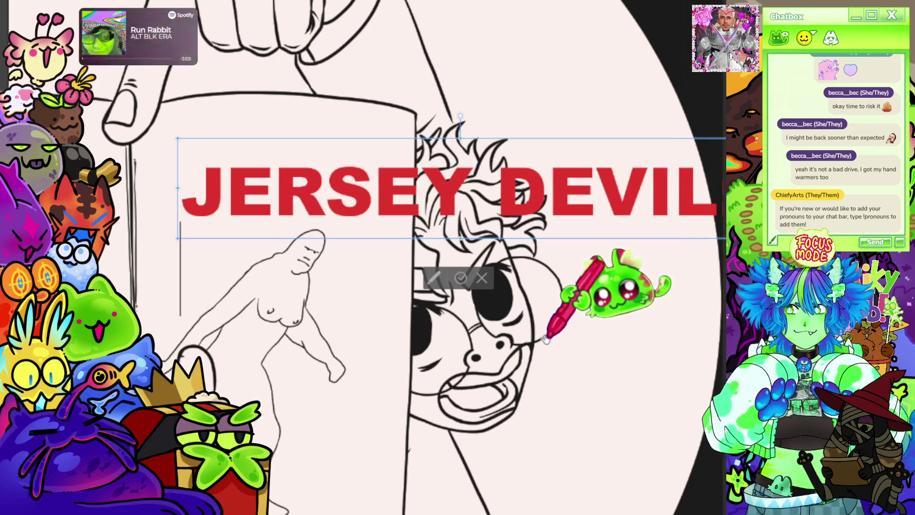
{"action": "type", "text": "SPOTTED"}
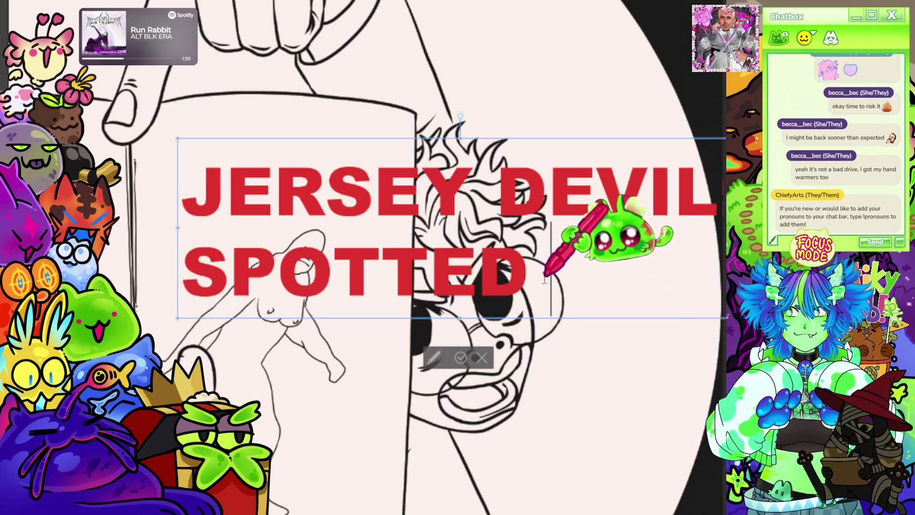
Step: Delete SPOTTED, leaving a single-line red 'JERSEY DEVIL' headline
{"action": "key", "text": "BackSpace"}
{"action": "key", "text": "BackSpace"}
{"action": "key", "text": "BackSpace"}
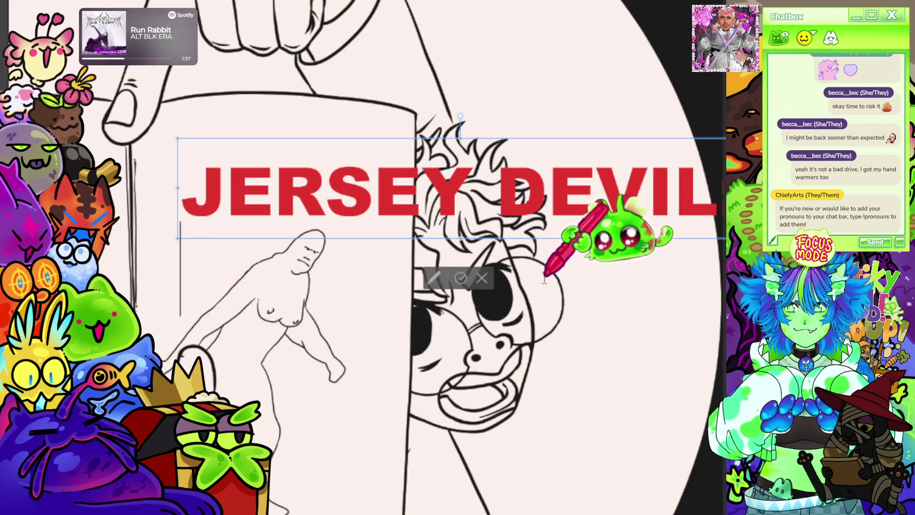
Step: Type RESURFACING, then YEARS? on a new third line of the headline
{"action": "type", "text": "resur"}
{"action": "key", "text": "BackSpace"}
{"action": "key", "text": "BackSpace"}
{"action": "key", "text": "BackSpace"}
{"action": "key", "text": "BackSpace"}
{"action": "type", "text": "RE"}
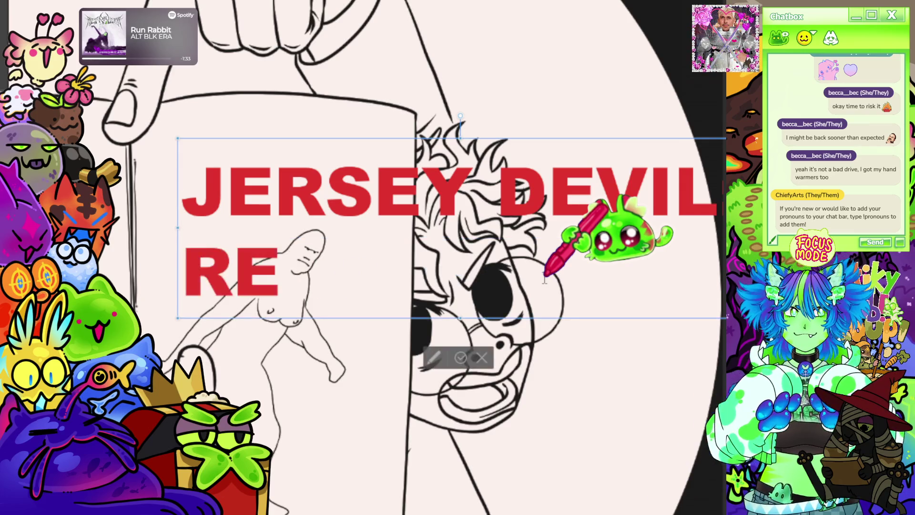
{"action": "type", "text": "SURFACING"}
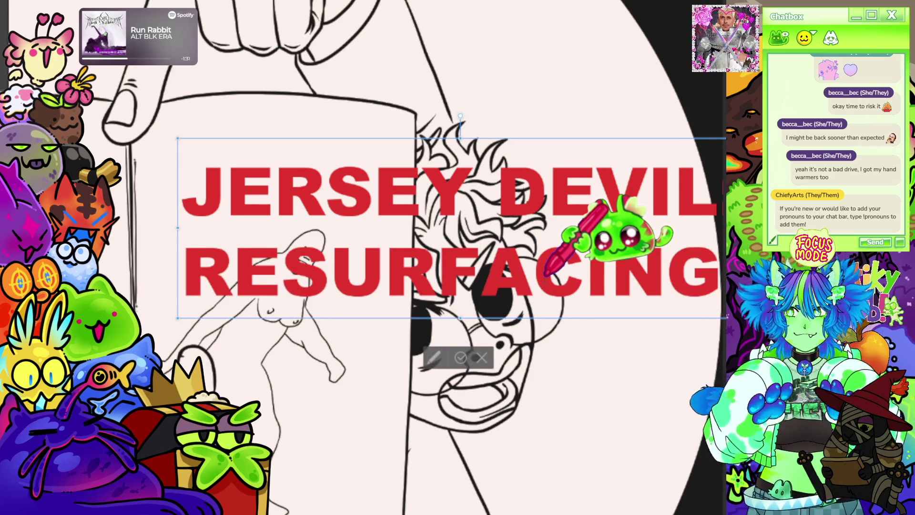
{"action": "scroll", "coordinate": [544, 275], "scroll_direction": "right", "scroll_amount": 5}
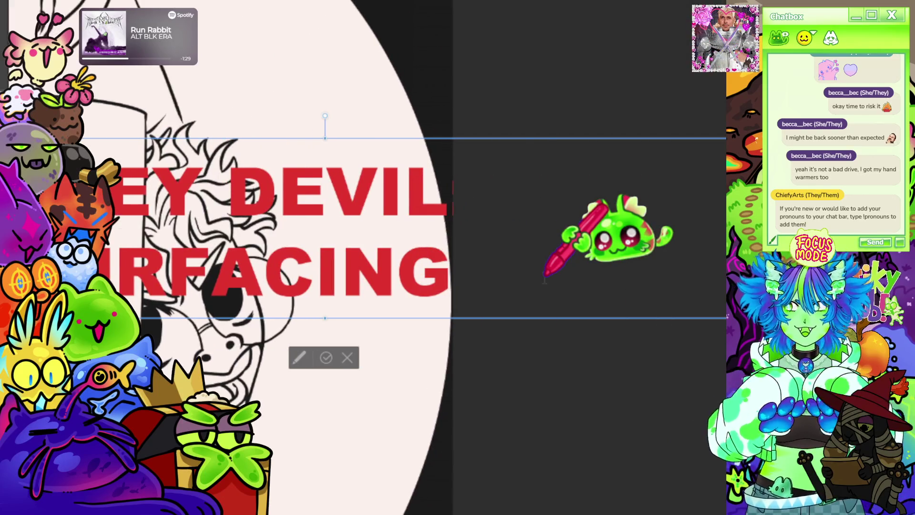
{"action": "scroll", "coordinate": [545, 278], "scroll_direction": "left", "scroll_amount": 2}
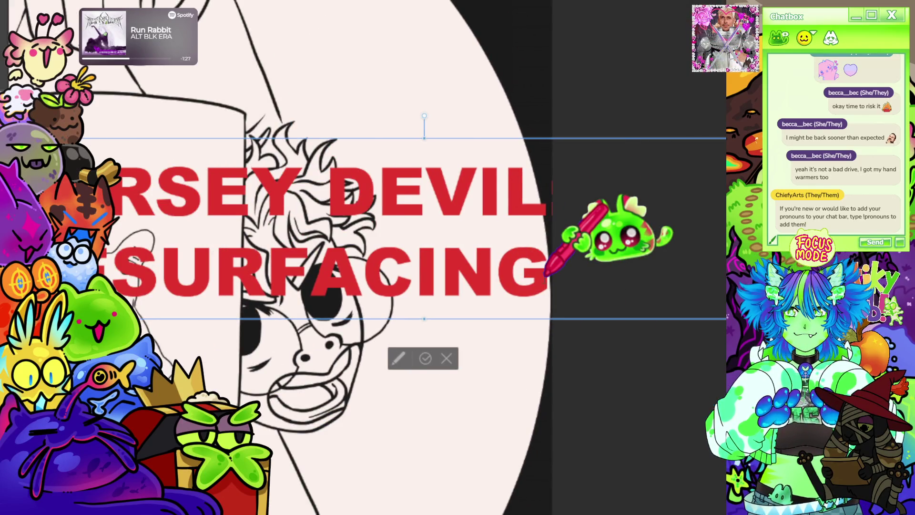
{"action": "key", "text": "Return"}
{"action": "type", "text": "YEARS?"}
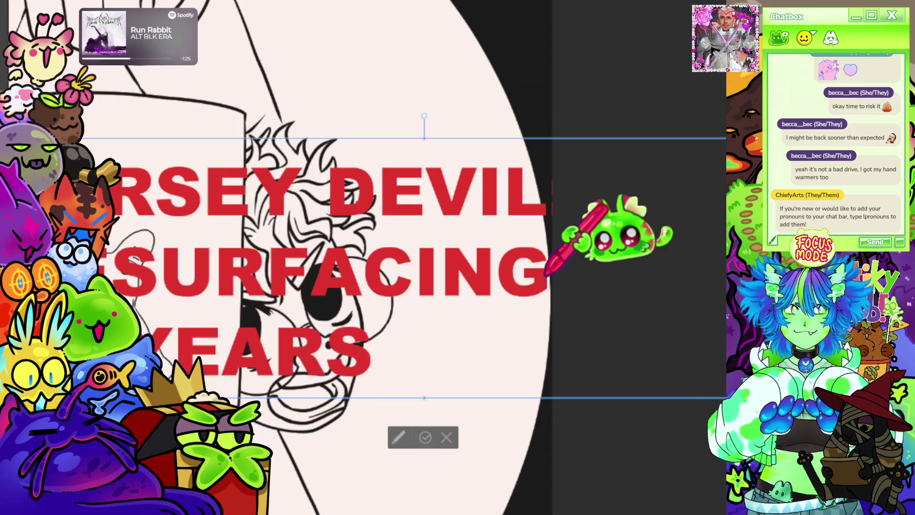
{"action": "scroll", "coordinate": [470, 143], "scroll_direction": "down", "scroll_amount": 5}
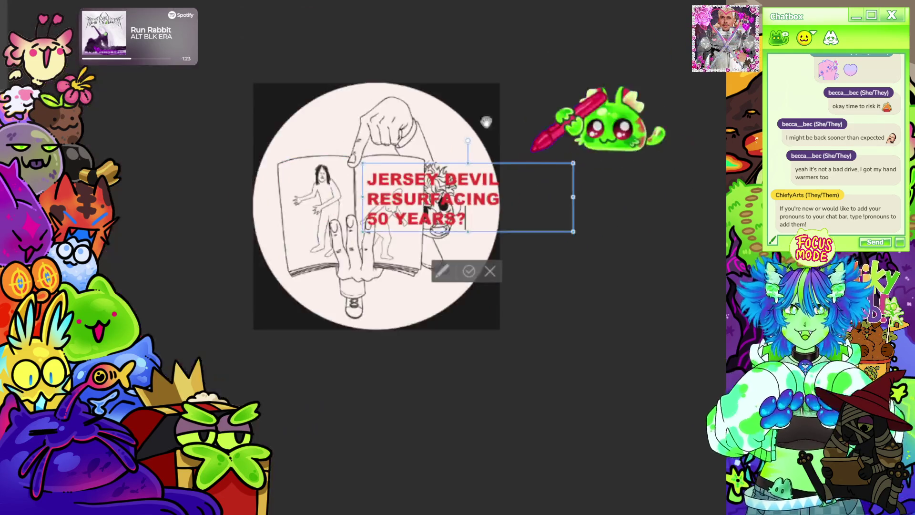
{"action": "scroll", "coordinate": [623, 265], "scroll_direction": "up", "scroll_amount": 3}
Step: Shrink the headline text box to fit the page and centre it in view
{"action": "left_click_drag", "start_coordinate": [685, 336], "coordinate": [475, 270]}
{"action": "scroll", "coordinate": [476, 257], "scroll_direction": "down", "scroll_amount": 4}
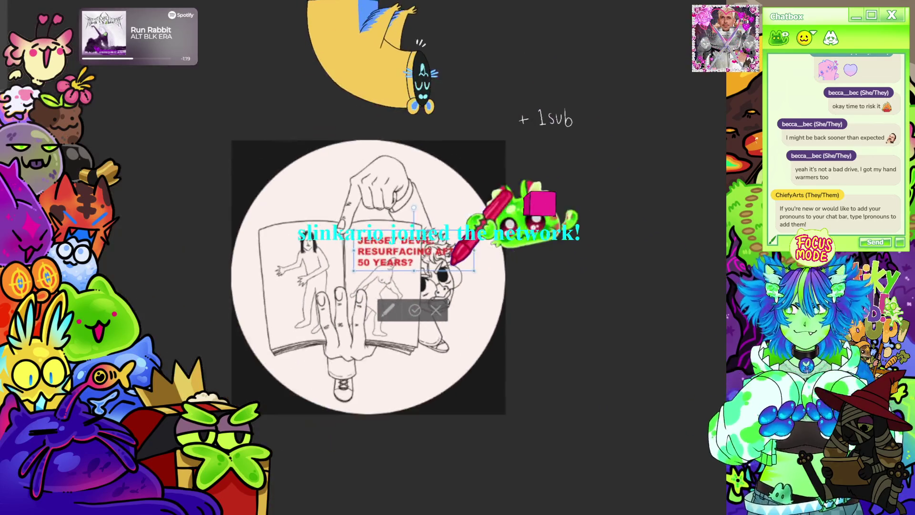
{"action": "scroll", "coordinate": [443, 234], "scroll_direction": "up", "scroll_amount": 5}
{"action": "scroll", "coordinate": [437, 245], "scroll_direction": "up", "scroll_amount": 1}
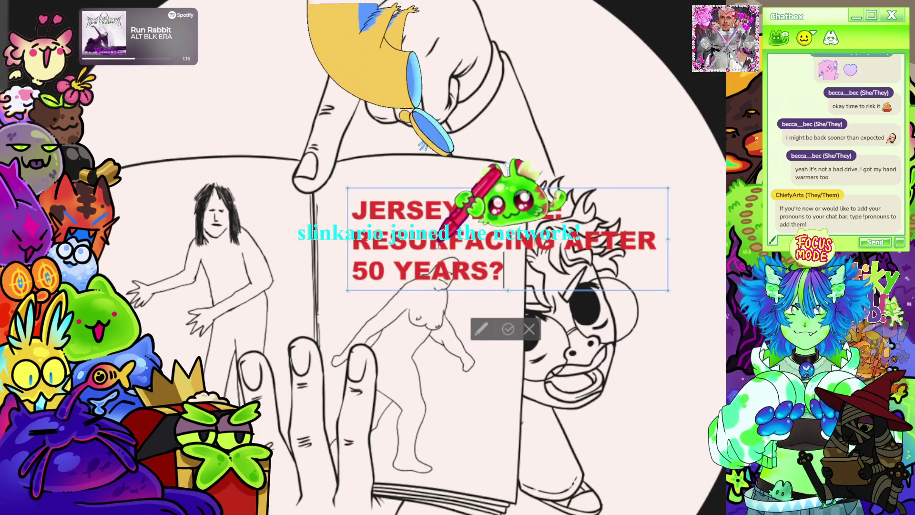
{"action": "scroll", "coordinate": [518, 212], "scroll_direction": "up", "scroll_amount": 2}
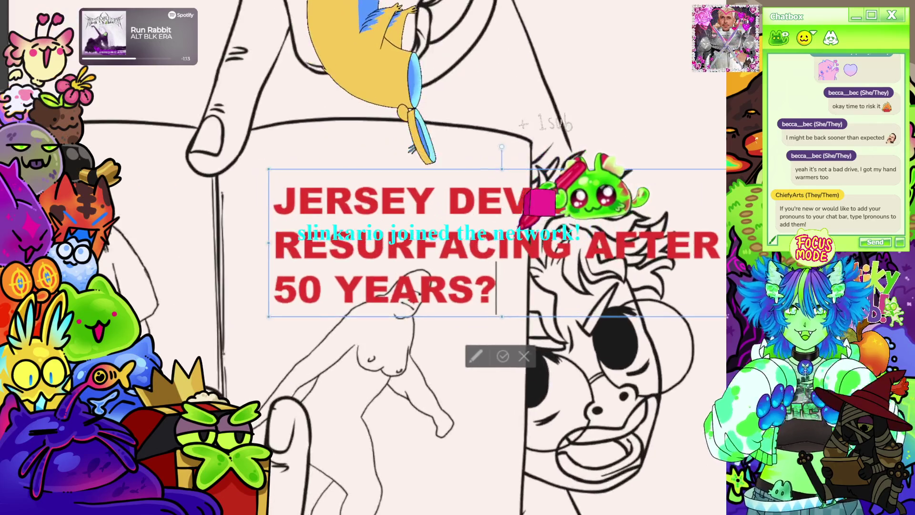
{"action": "scroll", "coordinate": [518, 212], "scroll_direction": "down", "scroll_amount": 1}
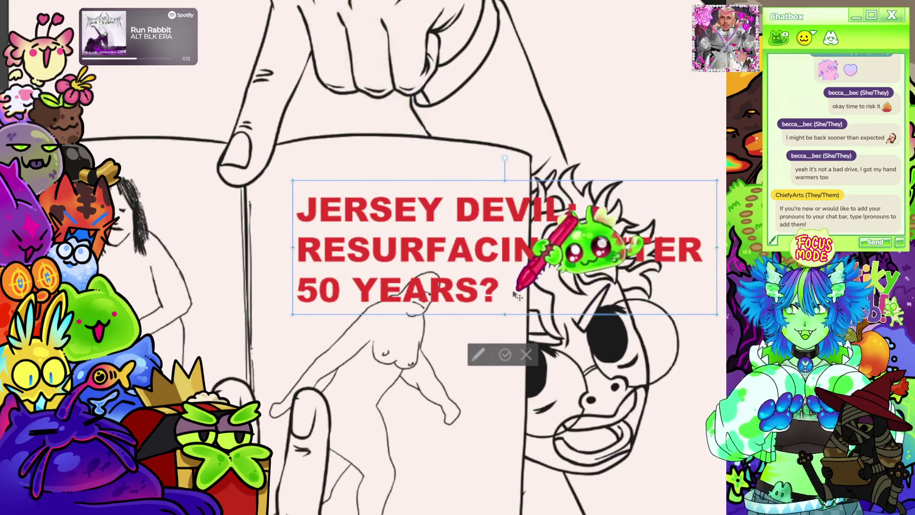
{"action": "left_click_drag", "start_coordinate": [555, 272], "coordinate": [477, 245]}
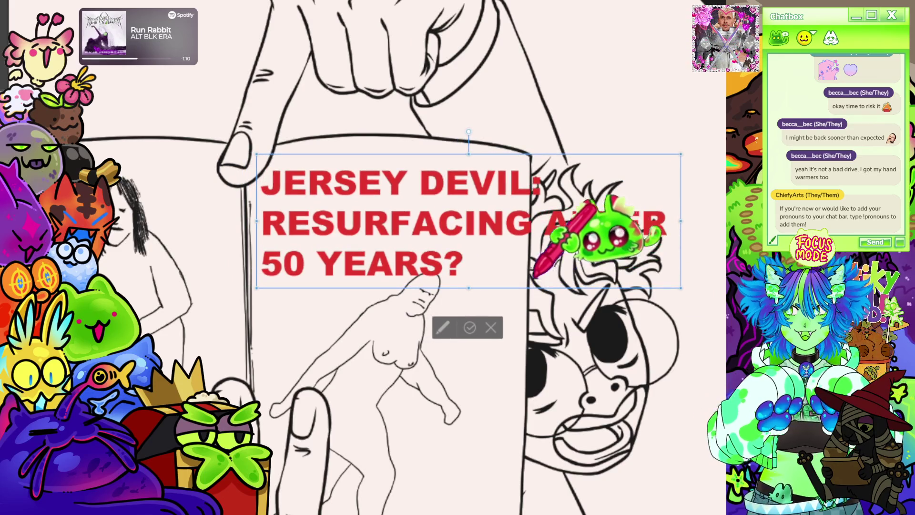
{"action": "scroll", "coordinate": [364, 159], "scroll_direction": "down", "scroll_amount": 1}
{"action": "scroll", "coordinate": [365, 159], "scroll_direction": "up", "scroll_amount": 1}
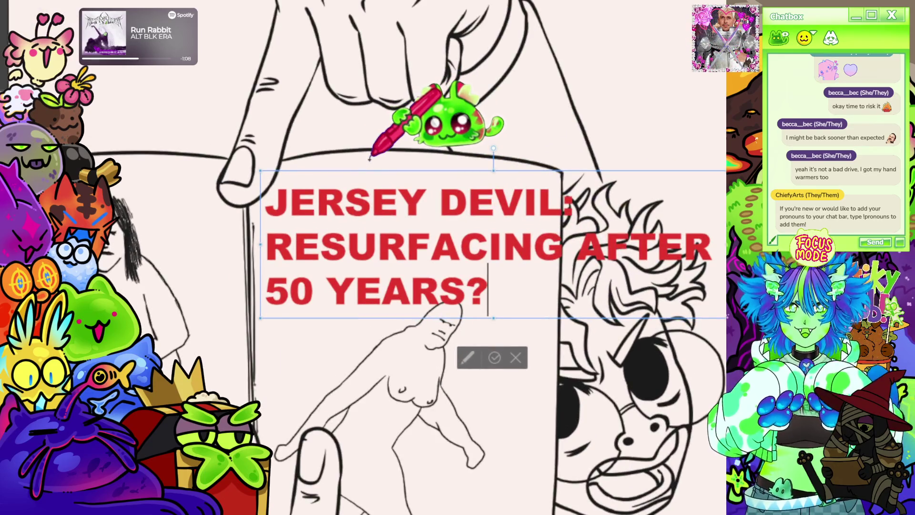
{"action": "scroll", "coordinate": [368, 159], "scroll_direction": "down", "scroll_amount": 1}
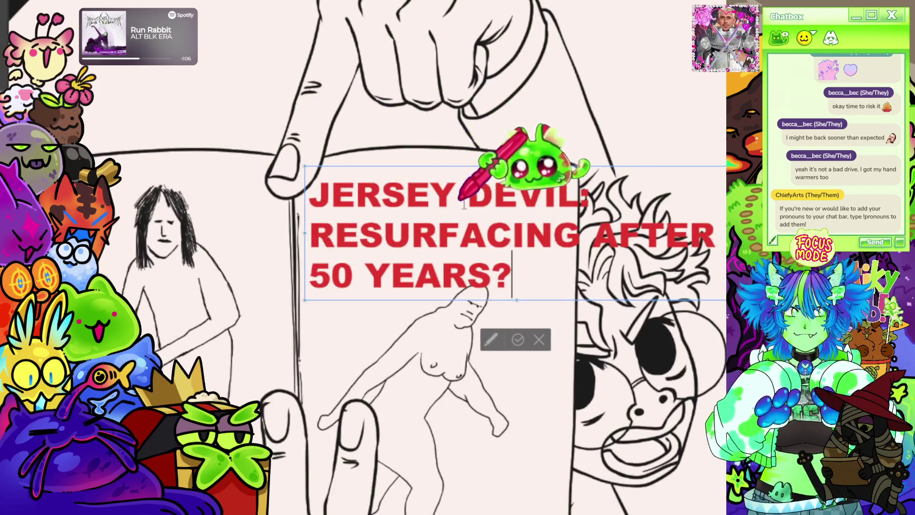
Step: Condense the headline into narrower lettering and nudge it into place on the page
{"action": "mouse_move", "coordinate": [726, 300]}
{"action": "left_mouse_down"}
{"action": "mouse_move", "coordinate": [538, 305]}
{"action": "mouse_move", "coordinate": [574, 311]}
{"action": "left_mouse_up"}
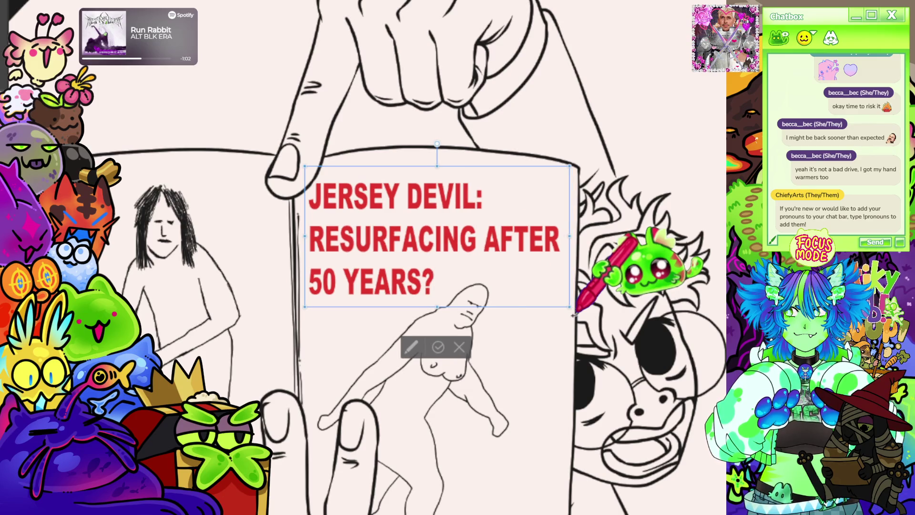
{"action": "key", "text": "ctrl+z"}
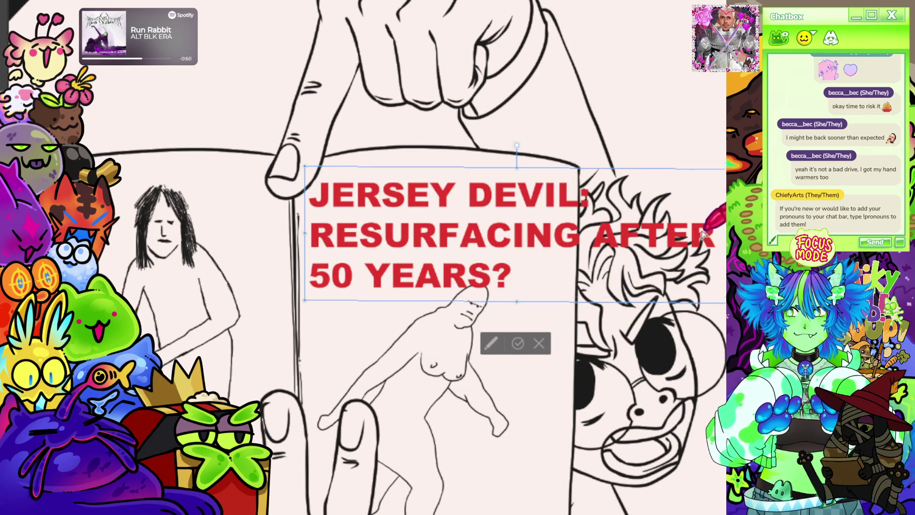
{"action": "mouse_move", "coordinate": [727, 233]}
{"action": "left_mouse_down"}
{"action": "mouse_move", "coordinate": [570, 235]}
{"action": "mouse_move", "coordinate": [572, 220]}
{"action": "left_mouse_up"}
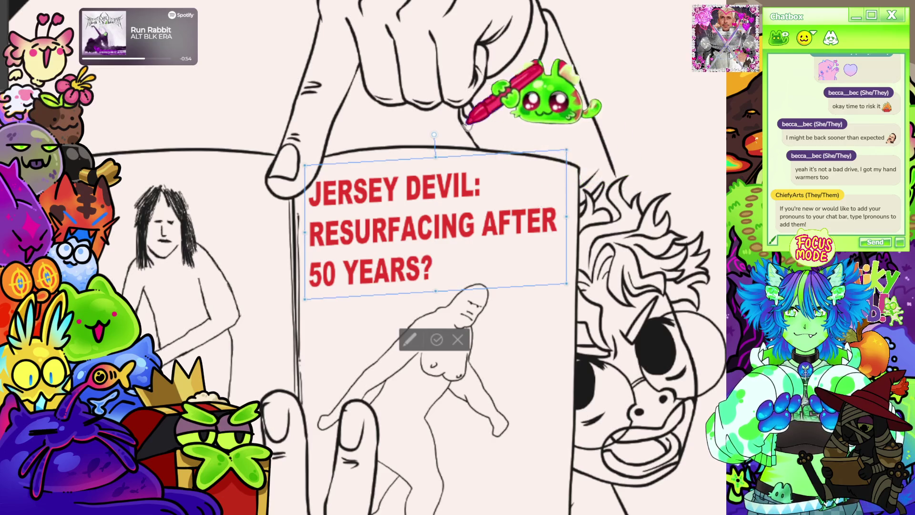
{"action": "key", "text": "ctrl+plus"}
{"action": "key", "text": "ctrl+minus"}
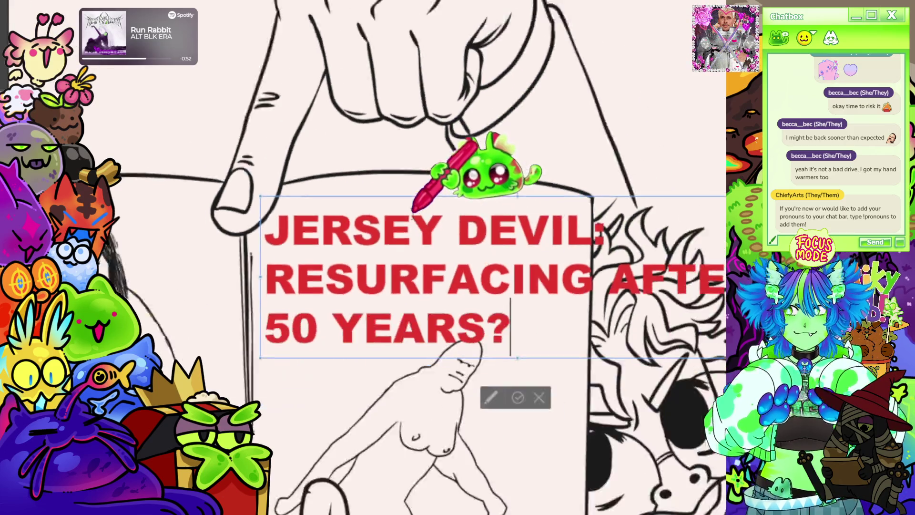
{"action": "mouse_move", "coordinate": [638, 303]}
{"action": "left_mouse_down"}
{"action": "mouse_move", "coordinate": [592, 256]}
{"action": "mouse_move", "coordinate": [582, 229]}
{"action": "mouse_move", "coordinate": [526, 285]}
{"action": "mouse_move", "coordinate": [531, 303]}
{"action": "left_mouse_up"}
{"action": "key", "text": "ctrl+plus"}
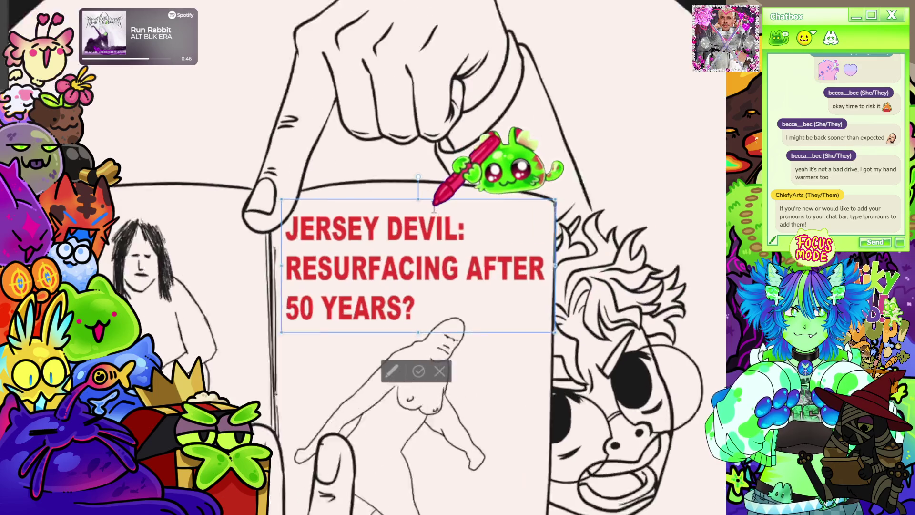
{"action": "left_click_drag", "start_coordinate": [452, 200], "coordinate": [455, 198]}
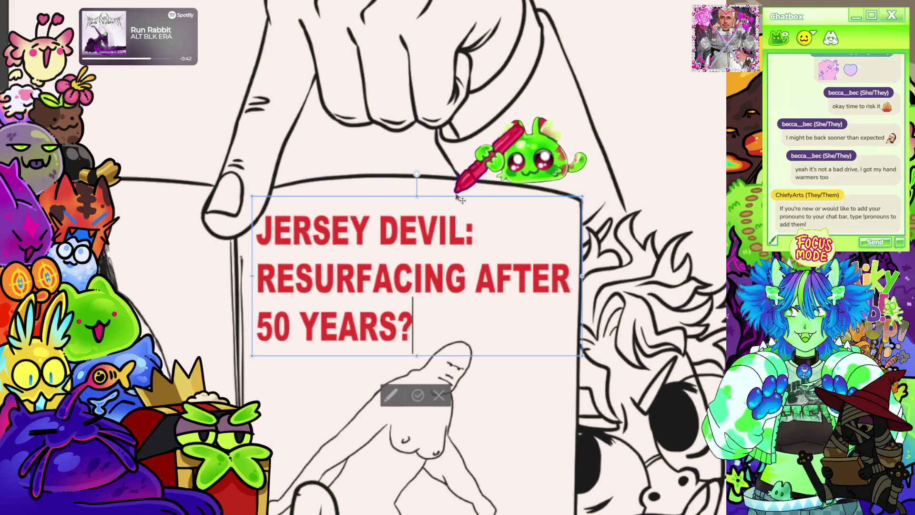
Step: Centre-align all three headline lines with Ctrl+E
{"action": "scroll", "coordinate": [483, 180], "scroll_direction": "down", "scroll_amount": 2}
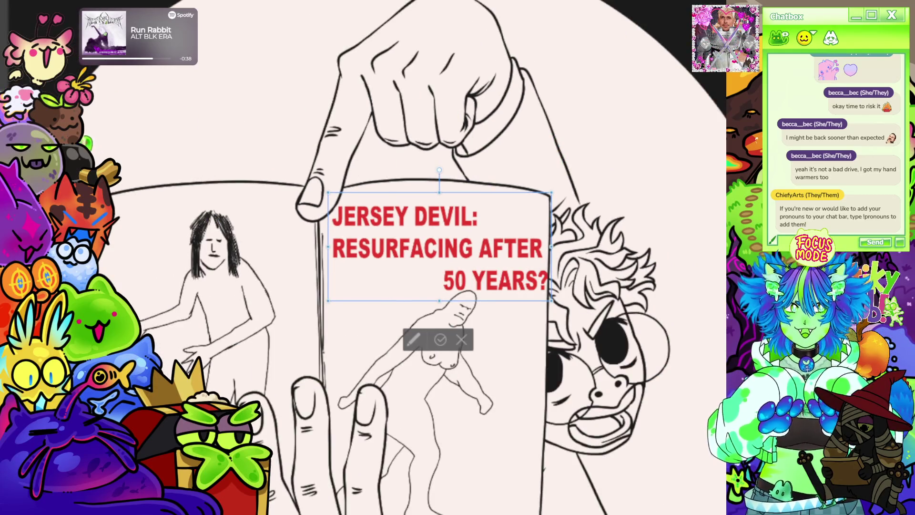
{"action": "key", "text": "ctrl+BackSpace"}
{"action": "key", "text": "ctrl+BackSpace"}
{"action": "key", "text": "ctrl+BackSpace"}
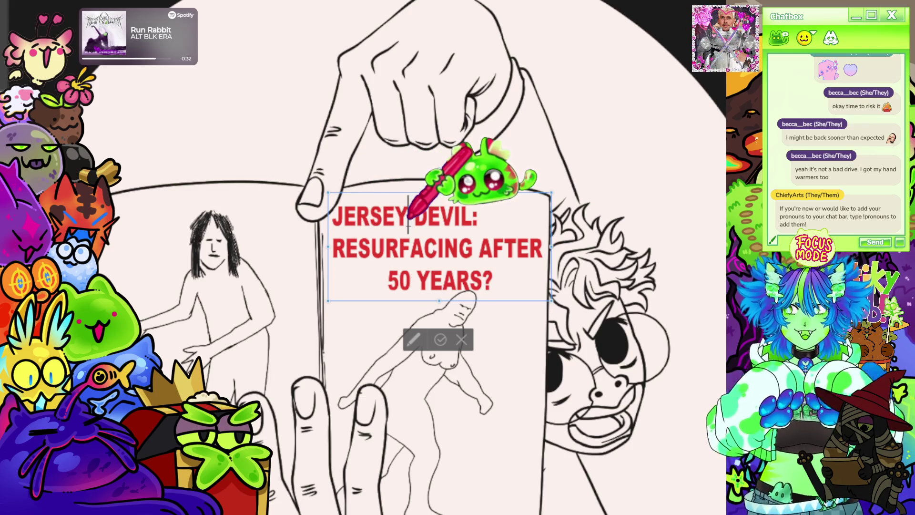
{"action": "key", "text": "ctrl+a"}
{"action": "key", "text": "ctrl+e"}
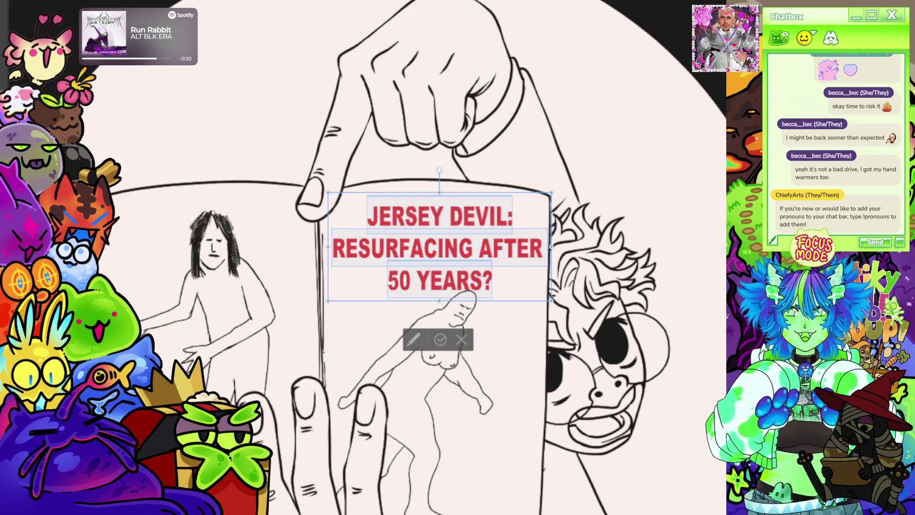
{"action": "left_click", "coordinate": [528, 285]}
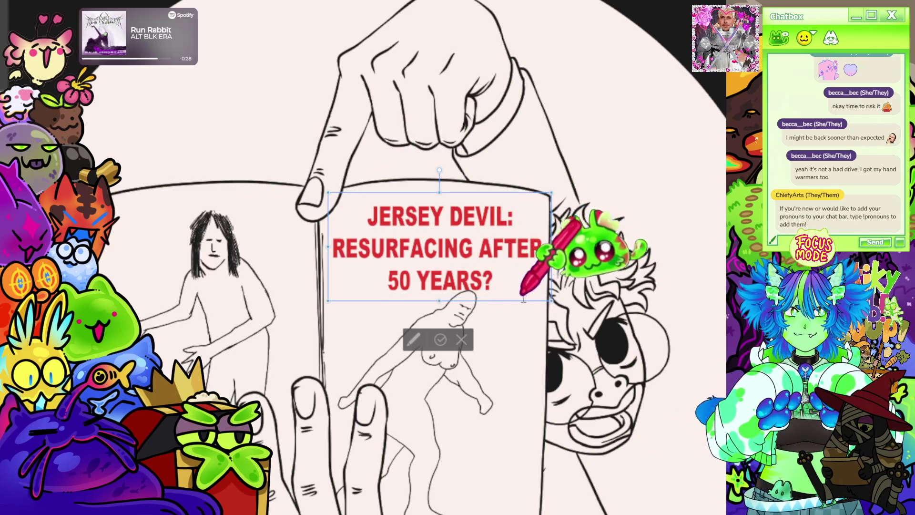
Step: Move the headline onto the book's left page and scale it up
{"action": "scroll", "coordinate": [551, 295], "scroll_direction": "down", "scroll_amount": 1}
{"action": "scroll", "coordinate": [480, 179], "scroll_direction": "left", "scroll_amount": 3}
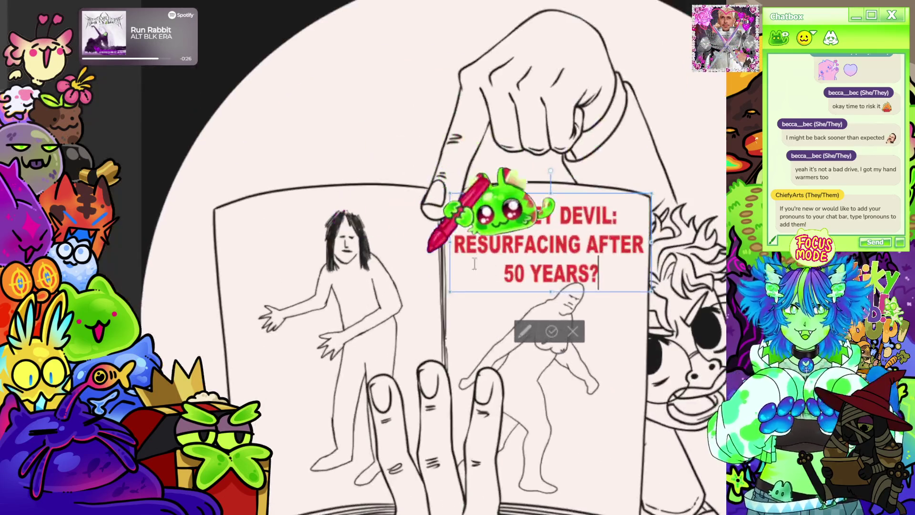
{"action": "key", "text": "ctrl+z"}
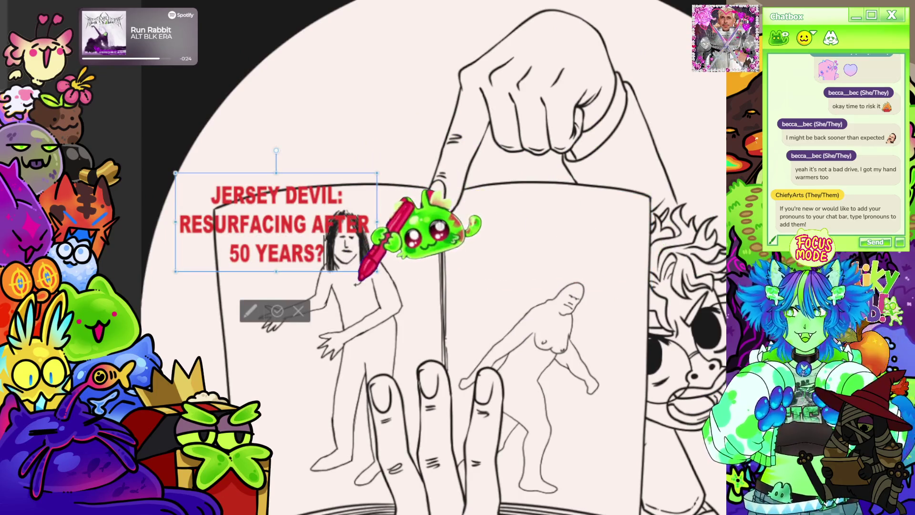
{"action": "left_click_drag", "start_coordinate": [329, 268], "coordinate": [394, 288]}
{"action": "scroll", "coordinate": [334, 215], "scroll_direction": "up", "scroll_amount": 2}
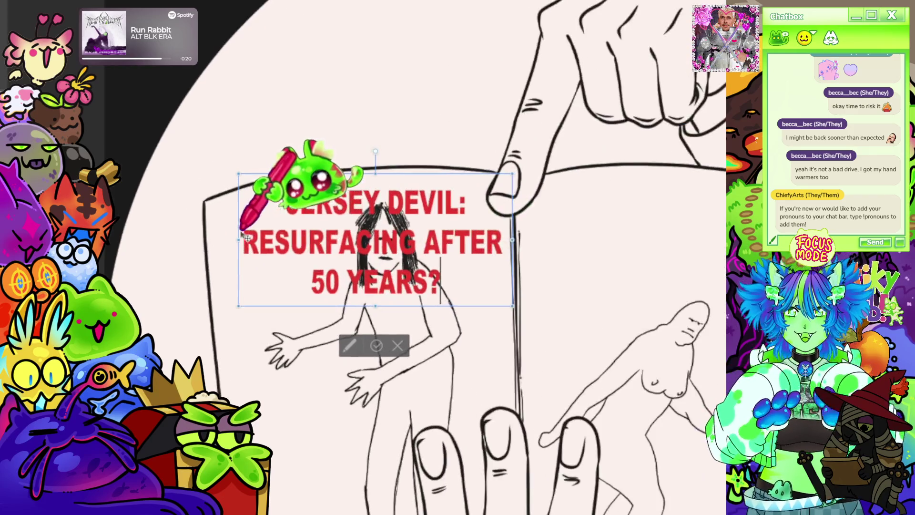
{"action": "left_click_drag", "start_coordinate": [237, 307], "coordinate": [206, 321]}
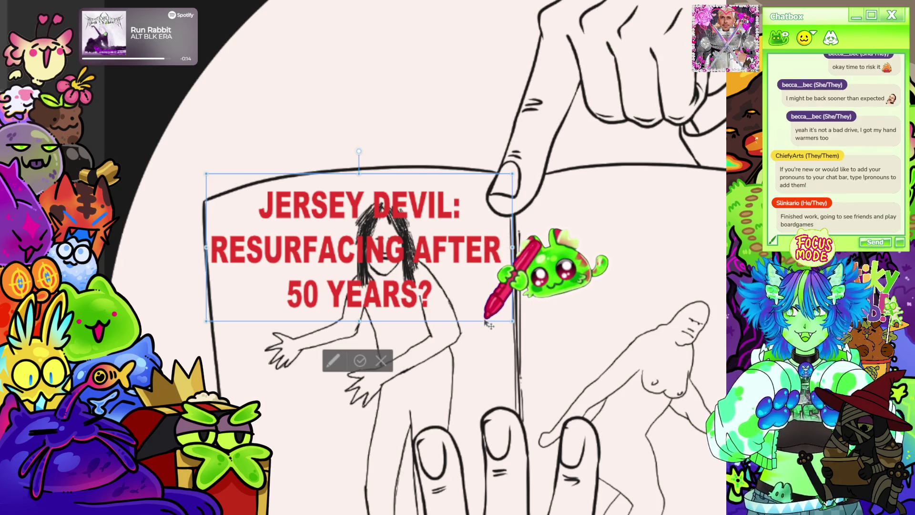
Step: Tilt the headline slightly, narrow its box, and open a gap in RESURFACING around the head
{"action": "scroll", "coordinate": [357, 126], "scroll_direction": "up", "scroll_amount": 2}
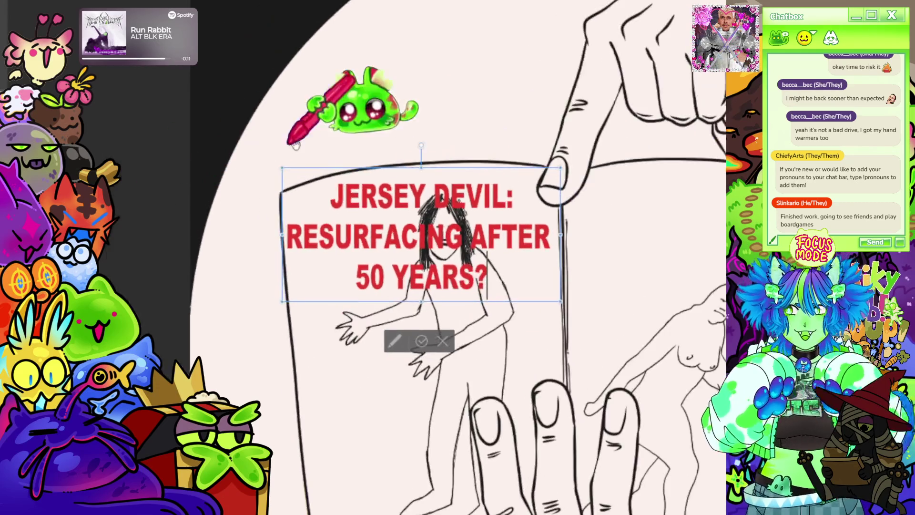
{"action": "left_click_drag", "start_coordinate": [416, 147], "coordinate": [418, 146]}
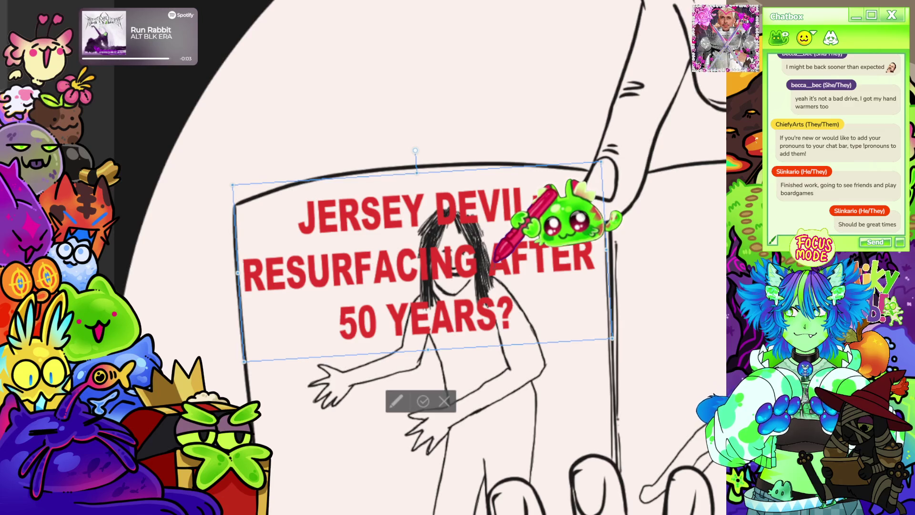
{"action": "left_click_drag", "start_coordinate": [538, 222], "coordinate": [460, 196]}
{"action": "left_click", "coordinate": [361, 270]}
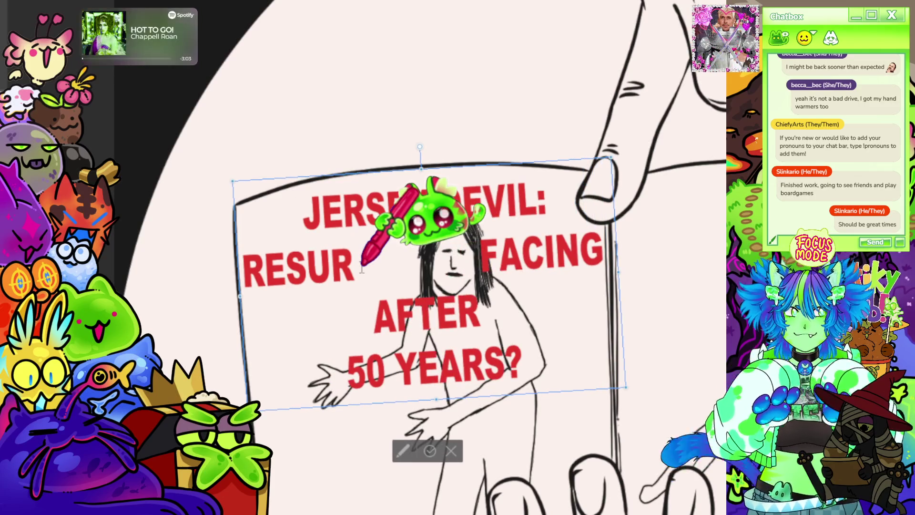
Step: Place the cursor around RESUR and shift the headline slightly left
{"action": "left_click", "coordinate": [394, 266]}
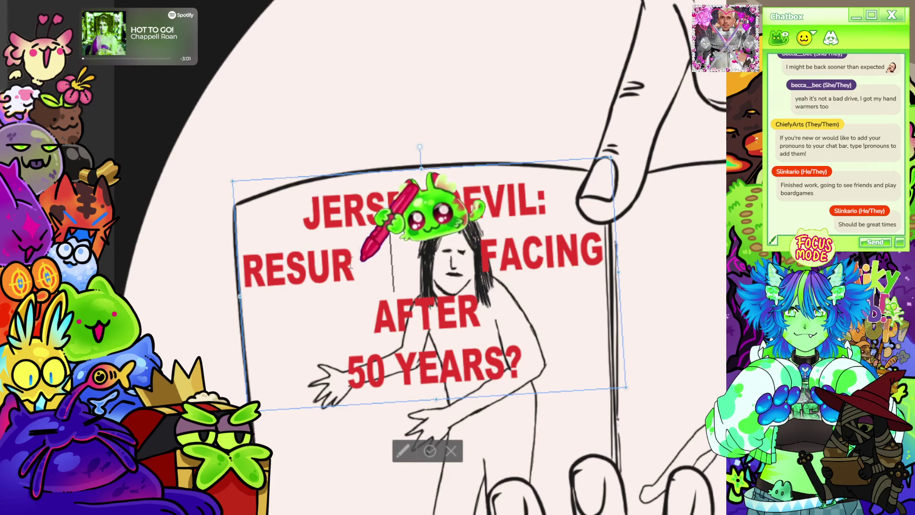
{"action": "left_click", "coordinate": [245, 266]}
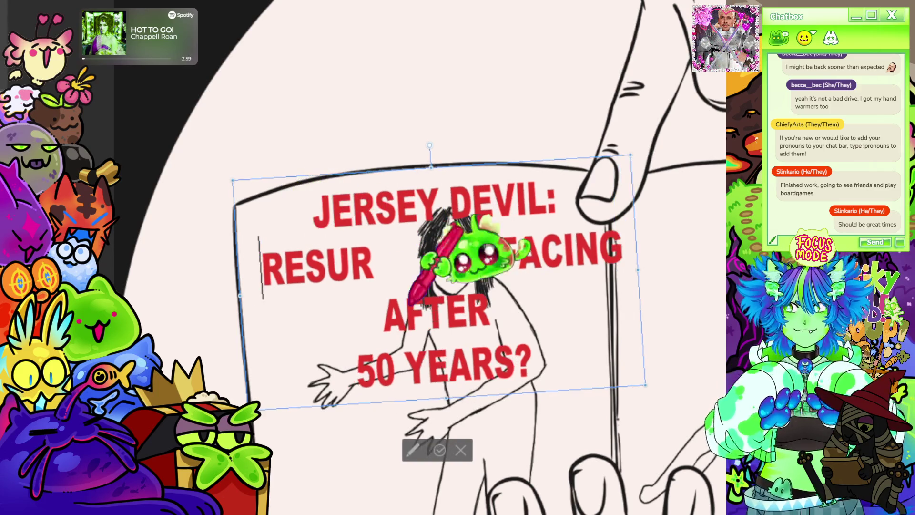
{"action": "left_click_drag", "start_coordinate": [506, 402], "coordinate": [519, 400]}
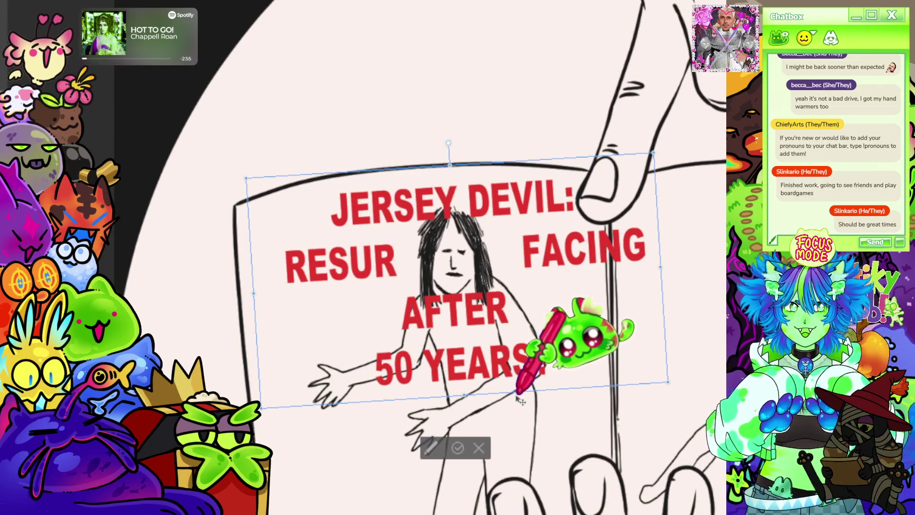
{"action": "left_click_drag", "start_coordinate": [520, 401], "coordinate": [482, 397]}
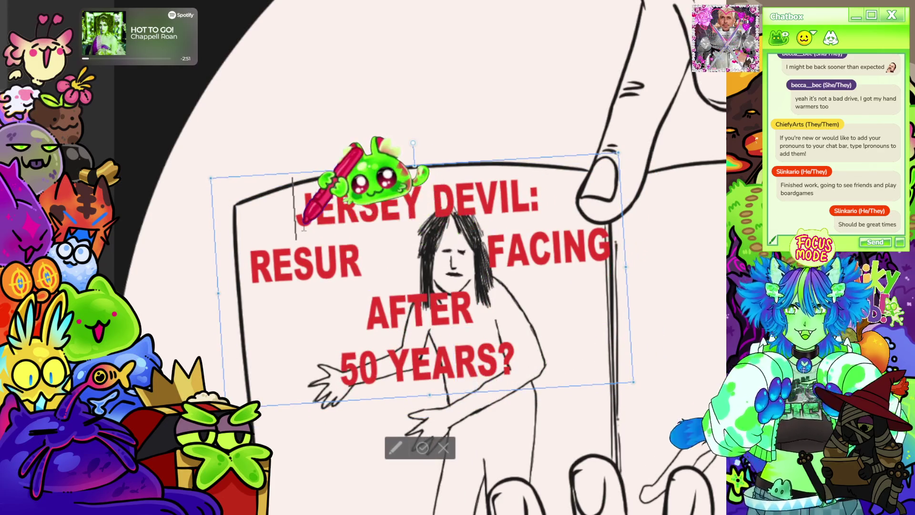
Step: Left-align the headline, trim leading spaces, and join 50 YEARS? onto the AFTER line
{"action": "double_click", "coordinate": [295, 209]}
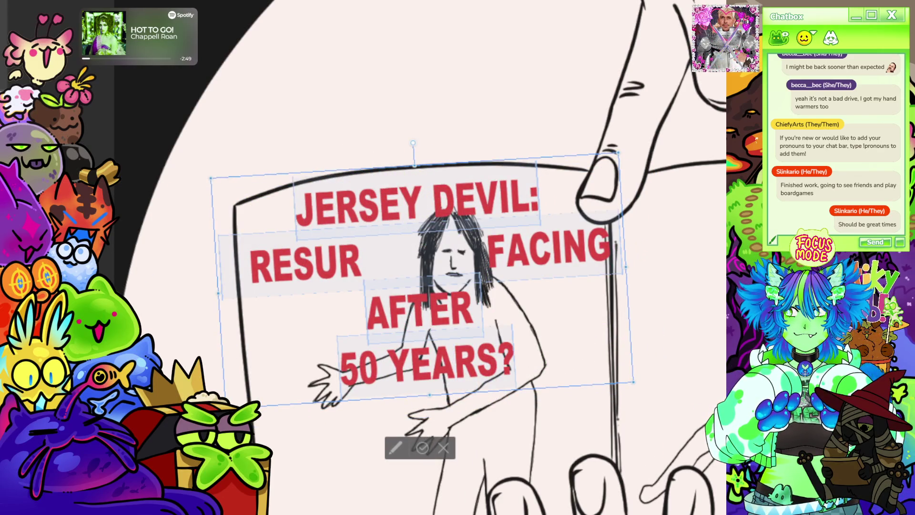
{"action": "key", "text": "ctrl+shift+l"}
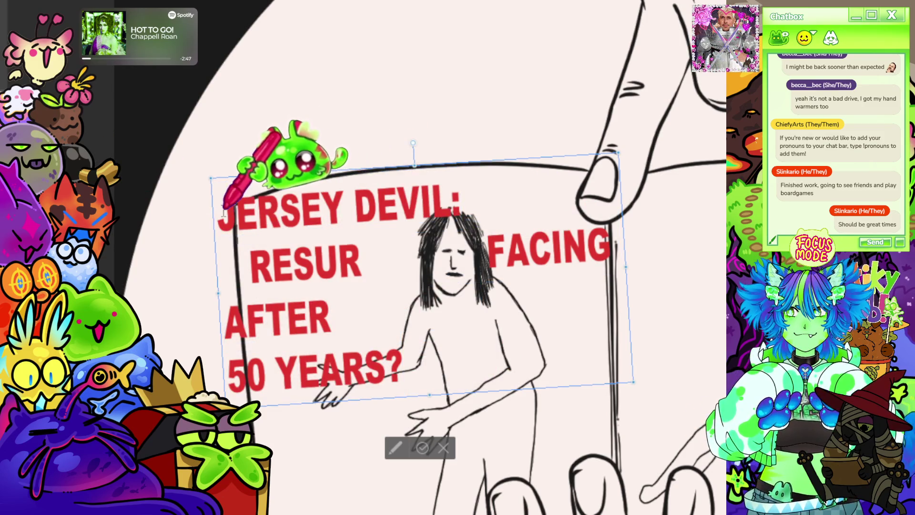
{"action": "key", "text": "BackSpace"}
{"action": "key", "text": "BackSpace"}
{"action": "key", "text": "BackSpace"}
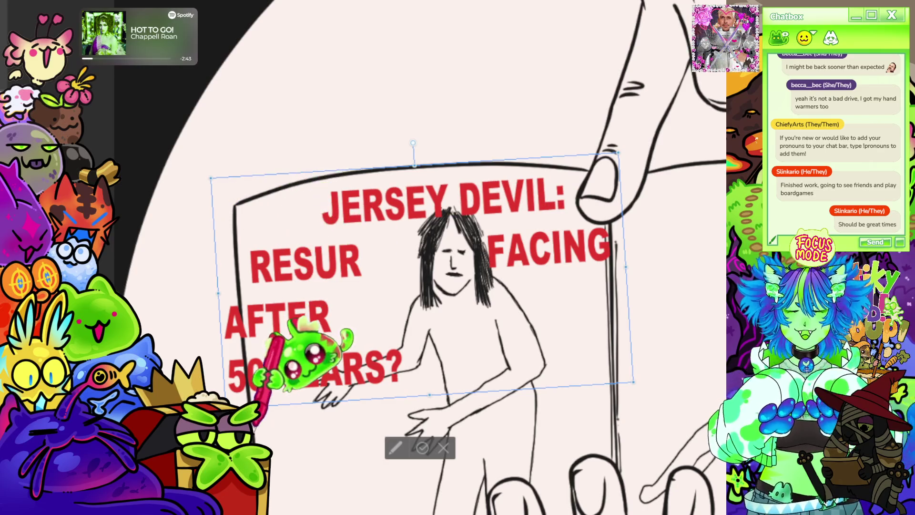
{"action": "left_click", "coordinate": [233, 376]}
{"action": "key", "text": "BackSpace"}
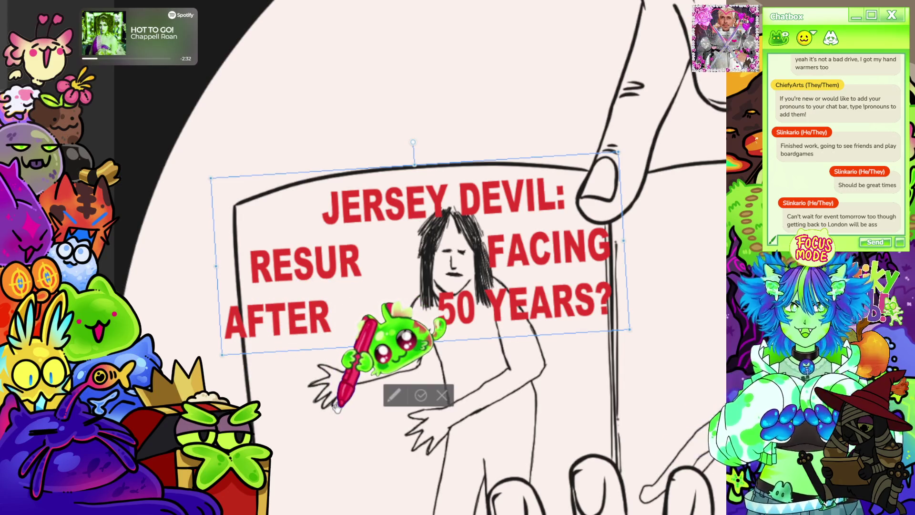
{"action": "mouse_move", "coordinate": [224, 357]}
{"action": "left_mouse_down"}
{"action": "mouse_move", "coordinate": [247, 358]}
{"action": "mouse_move", "coordinate": [257, 384]}
{"action": "mouse_move", "coordinate": [244, 398]}
{"action": "left_mouse_up"}
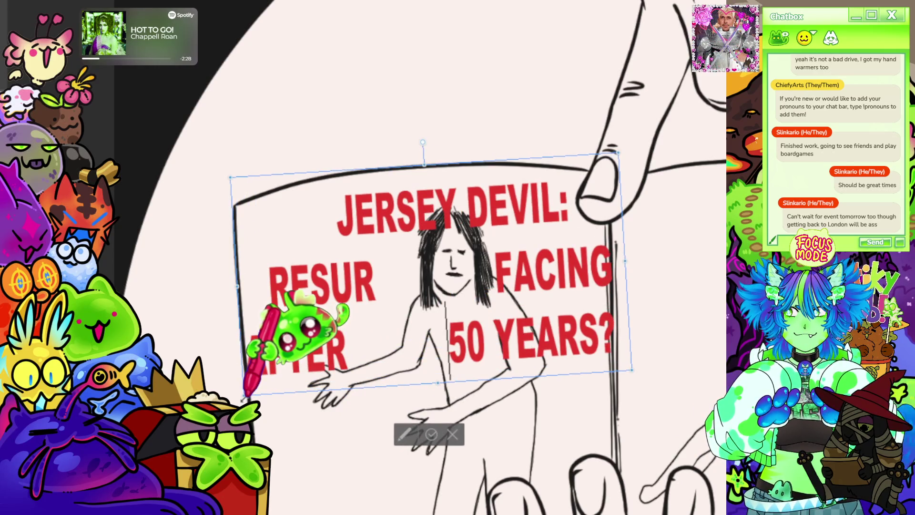
Step: Resize, tilt and reposition the headline across the left page, then commit the transform
{"action": "scroll", "coordinate": [436, 230], "scroll_direction": "down", "scroll_amount": 3}
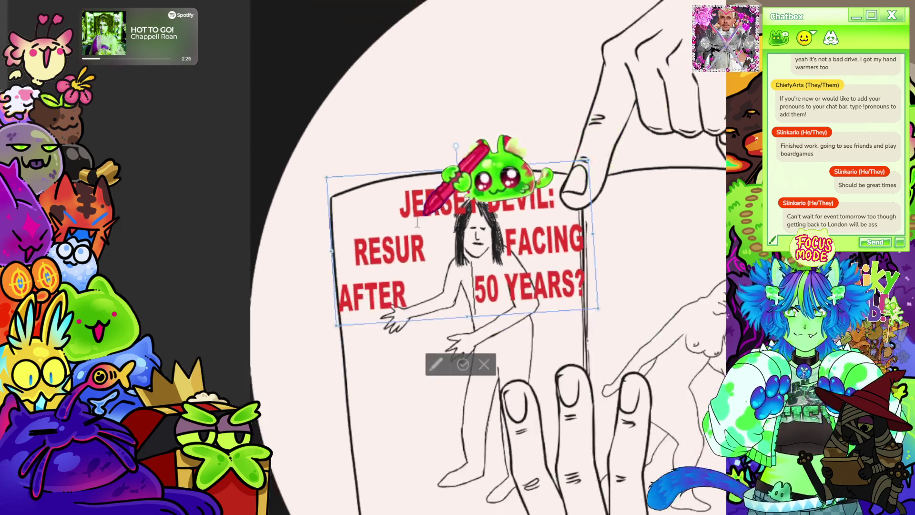
{"action": "scroll", "coordinate": [435, 169], "scroll_direction": "up", "scroll_amount": 4}
{"action": "mouse_move", "coordinate": [704, 350]}
{"action": "left_mouse_down"}
{"action": "mouse_move", "coordinate": [690, 360]}
{"action": "mouse_move", "coordinate": [700, 369]}
{"action": "mouse_move", "coordinate": [690, 395]}
{"action": "left_mouse_up"}
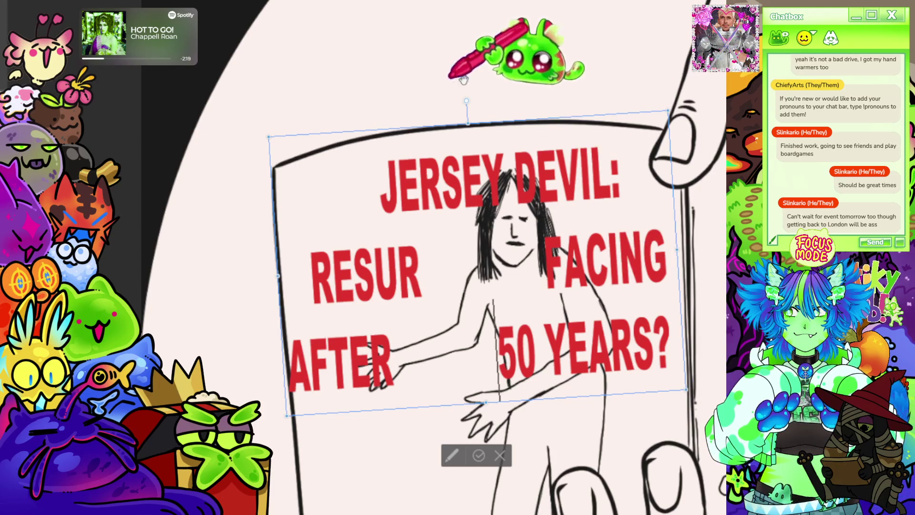
{"action": "left_click_drag", "start_coordinate": [467, 101], "coordinate": [471, 103]}
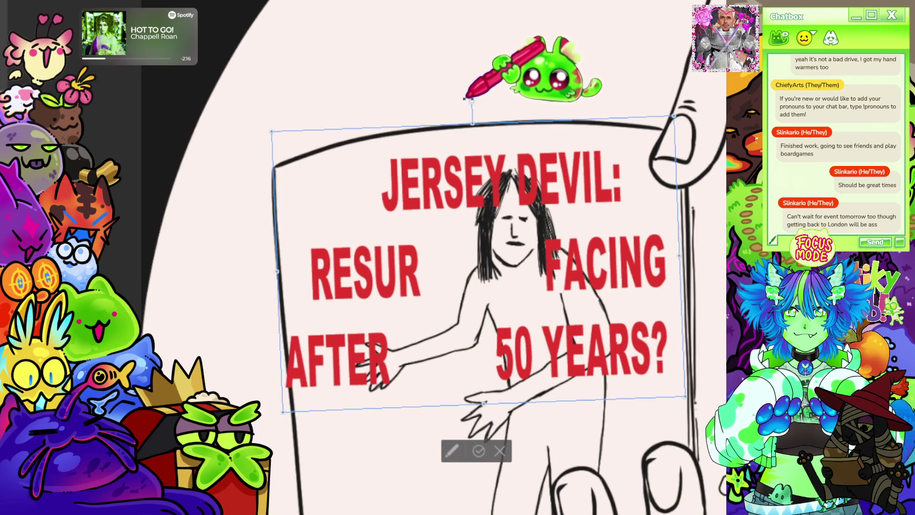
{"action": "scroll", "coordinate": [545, 313], "scroll_direction": "down", "scroll_amount": 2}
{"action": "scroll", "coordinate": [546, 312], "scroll_direction": "up", "scroll_amount": 2}
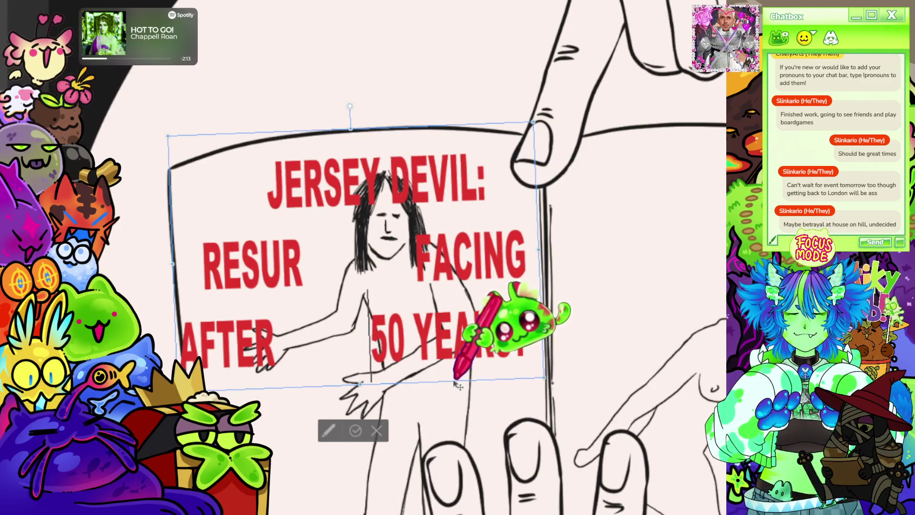
{"action": "left_click_drag", "start_coordinate": [458, 386], "coordinate": [466, 384]}
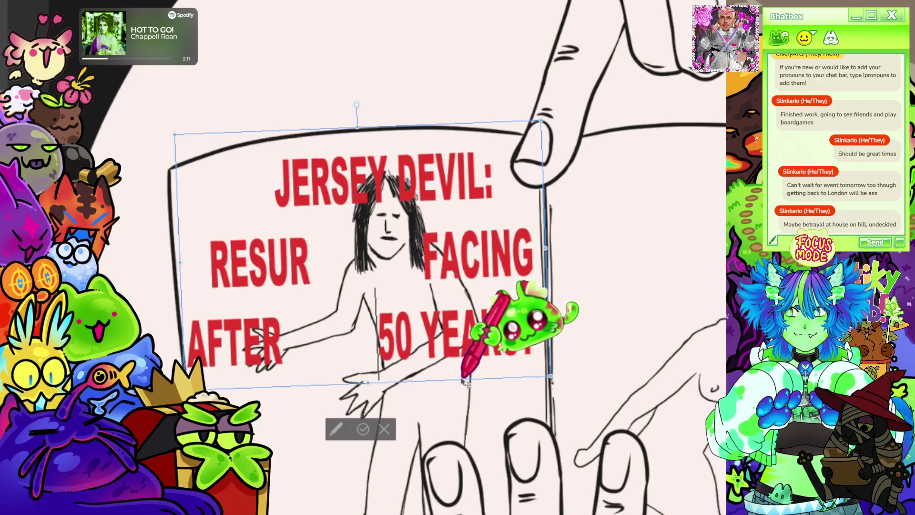
{"action": "left_click_drag", "start_coordinate": [570, 379], "coordinate": [578, 367]}
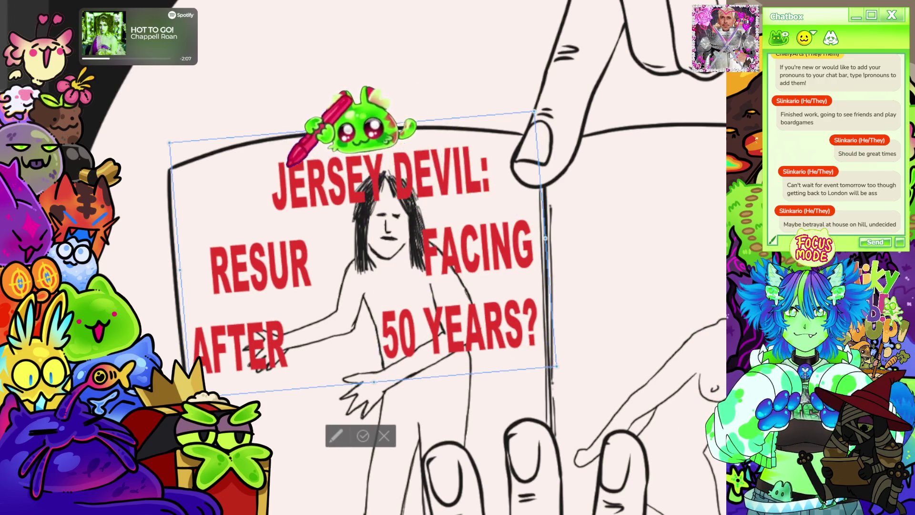
{"action": "left_click_drag", "start_coordinate": [419, 113], "coordinate": [415, 119]}
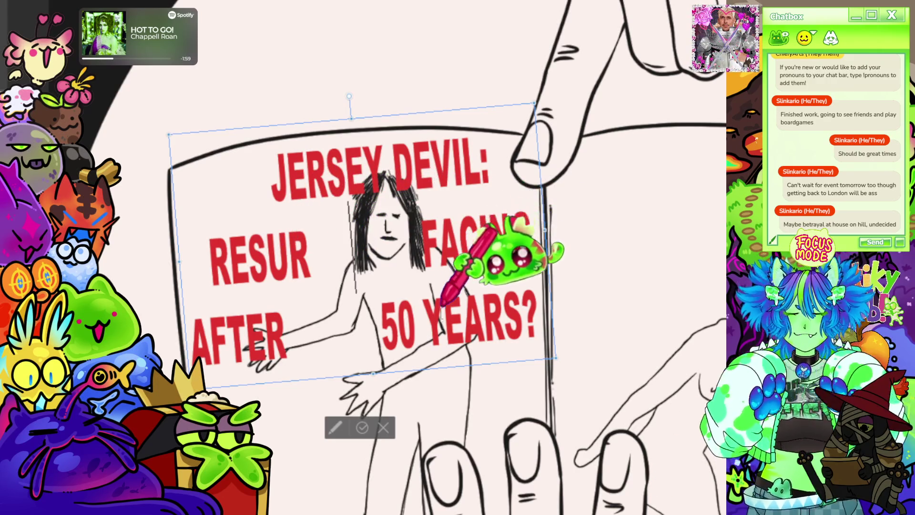
{"action": "scroll", "coordinate": [515, 267], "scroll_direction": "down", "scroll_amount": 2}
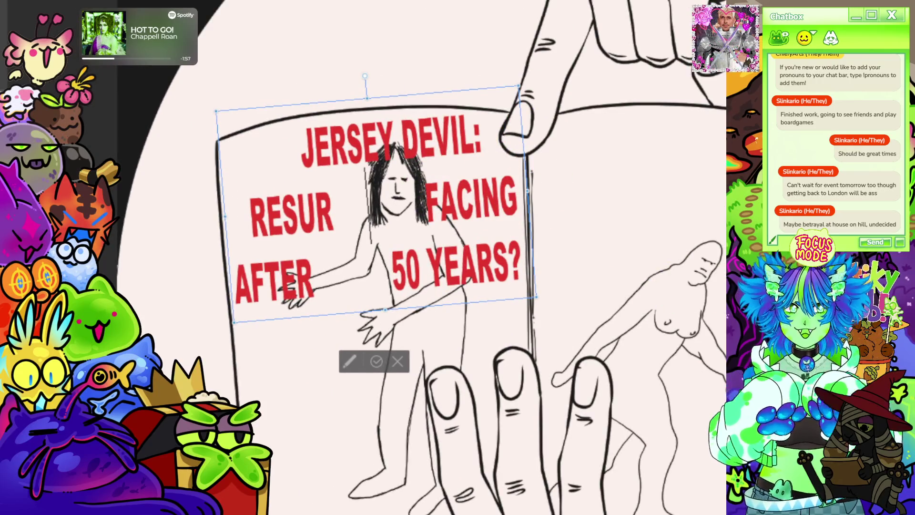
{"action": "key", "text": "Return"}
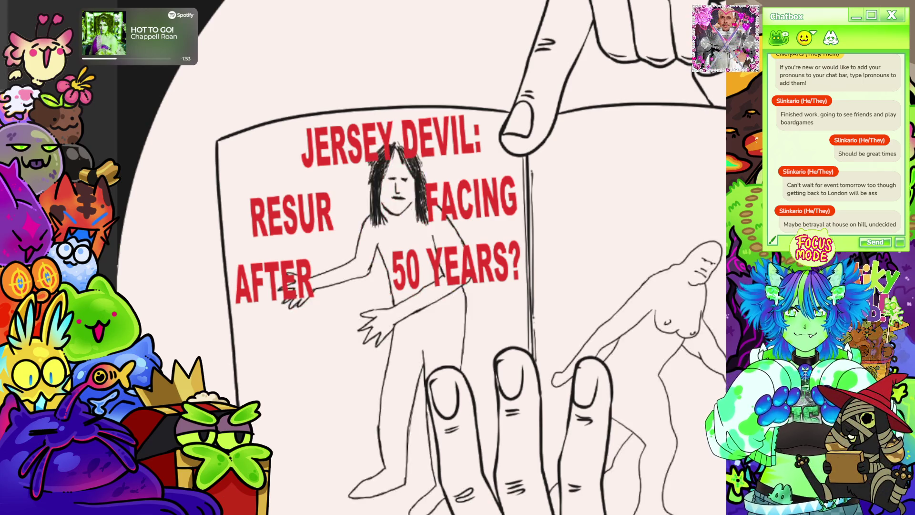
{"action": "scroll", "coordinate": [627, 292], "scroll_direction": "down", "scroll_amount": 2}
{"action": "mouse_move", "coordinate": [403, 89]}
{"action": "left_mouse_down"}
{"action": "mouse_move", "coordinate": [269, 319]}
{"action": "mouse_move", "coordinate": [515, 426]}
{"action": "mouse_move", "coordinate": [535, 389]}
{"action": "mouse_move", "coordinate": [542, 212]}
{"action": "left_mouse_up"}
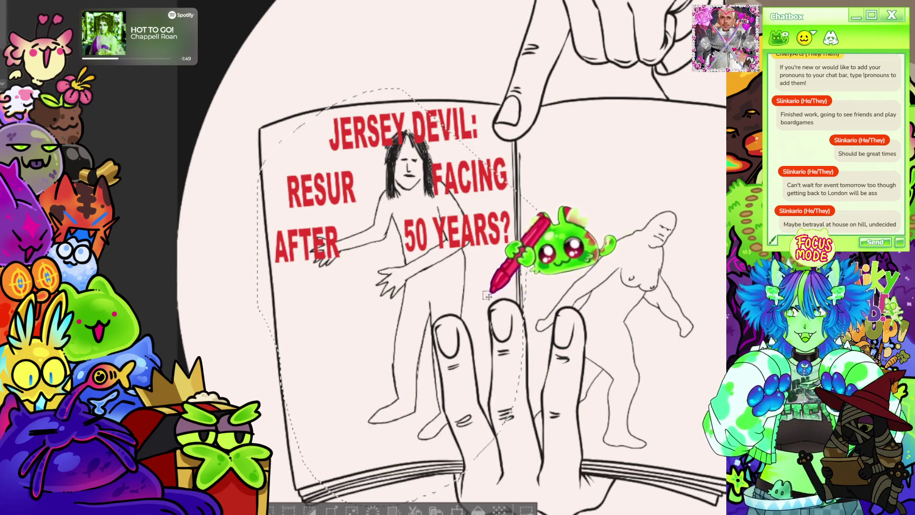
{"action": "scroll", "coordinate": [446, 295], "scroll_direction": "up", "scroll_amount": 1}
{"action": "scroll", "coordinate": [514, 129], "scroll_direction": "up", "scroll_amount": 1}
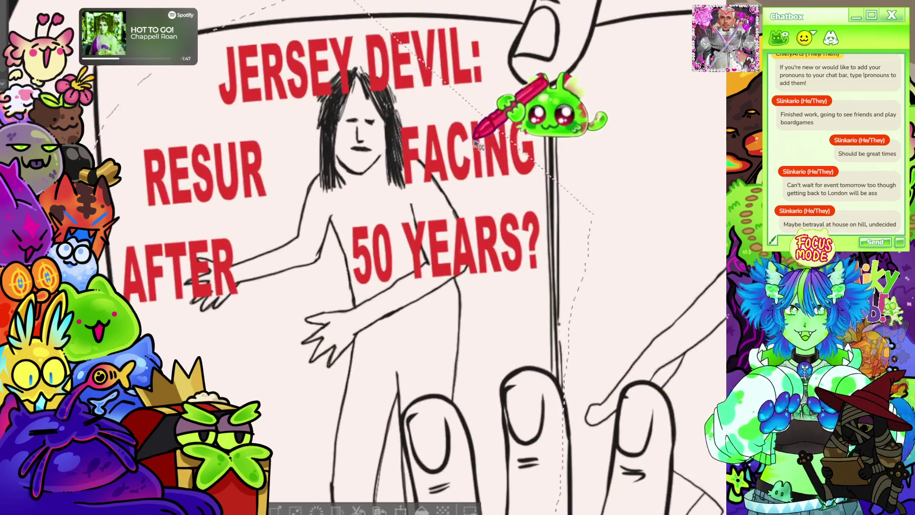
{"action": "scroll", "coordinate": [435, 281], "scroll_direction": "up", "scroll_amount": 1}
{"action": "scroll", "coordinate": [434, 279], "scroll_direction": "down", "scroll_amount": 1}
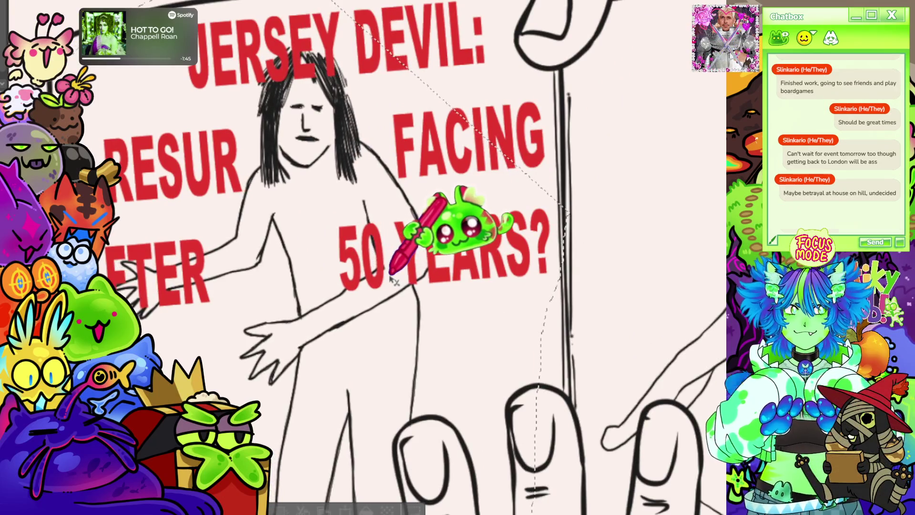
{"action": "scroll", "coordinate": [385, 135], "scroll_direction": "down", "scroll_amount": 1}
{"action": "scroll", "coordinate": [405, 181], "scroll_direction": "up", "scroll_amount": 1}
{"action": "scroll", "coordinate": [419, 217], "scroll_direction": "down", "scroll_amount": 1}
{"action": "scroll", "coordinate": [414, 229], "scroll_direction": "up", "scroll_amount": 1}
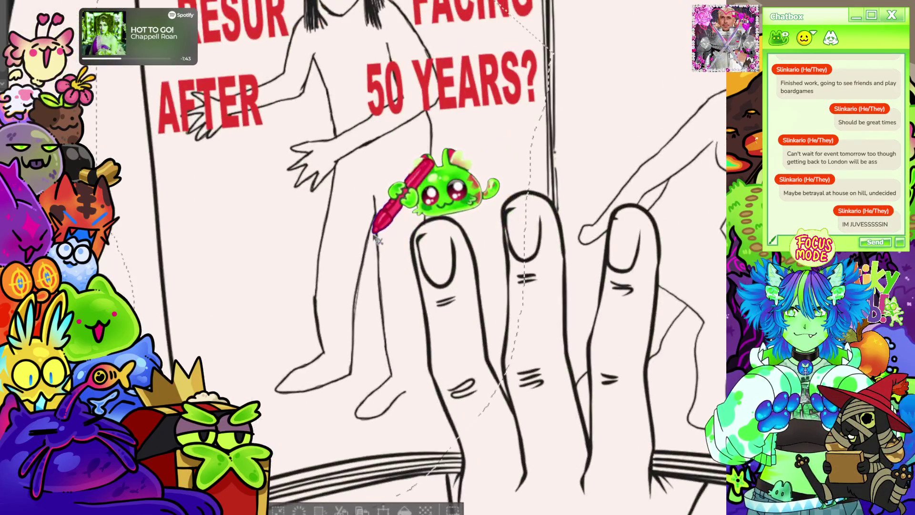
{"action": "key", "text": "ctrl+d"}
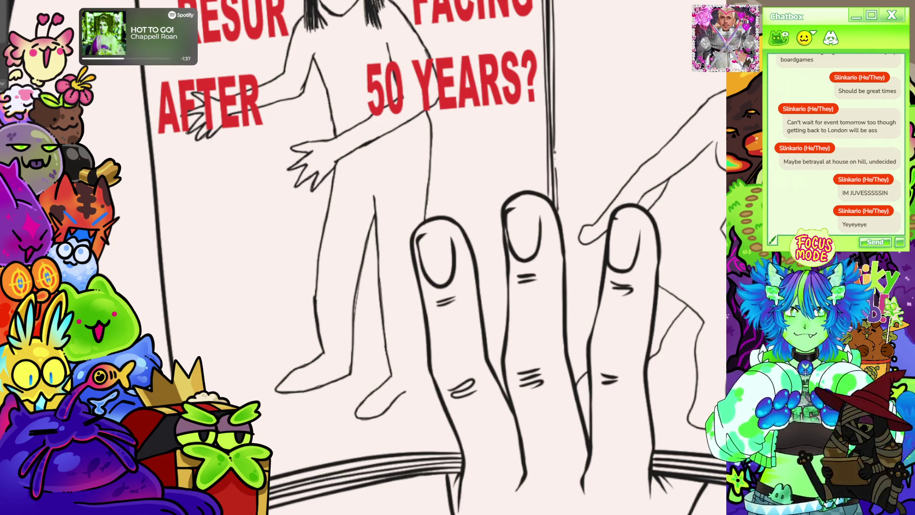
{"action": "scroll", "coordinate": [429, 257], "scroll_direction": "down", "scroll_amount": 2}
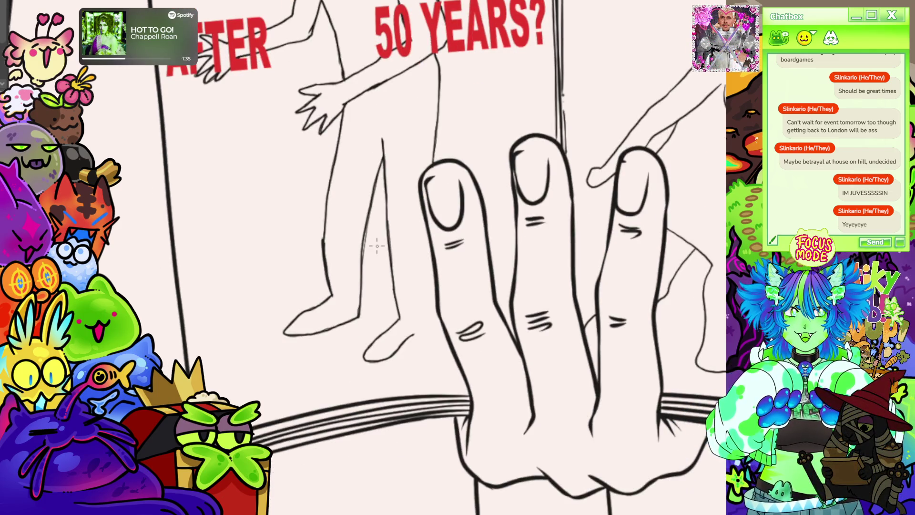
{"action": "scroll", "coordinate": [376, 246], "scroll_direction": "down", "scroll_amount": 1}
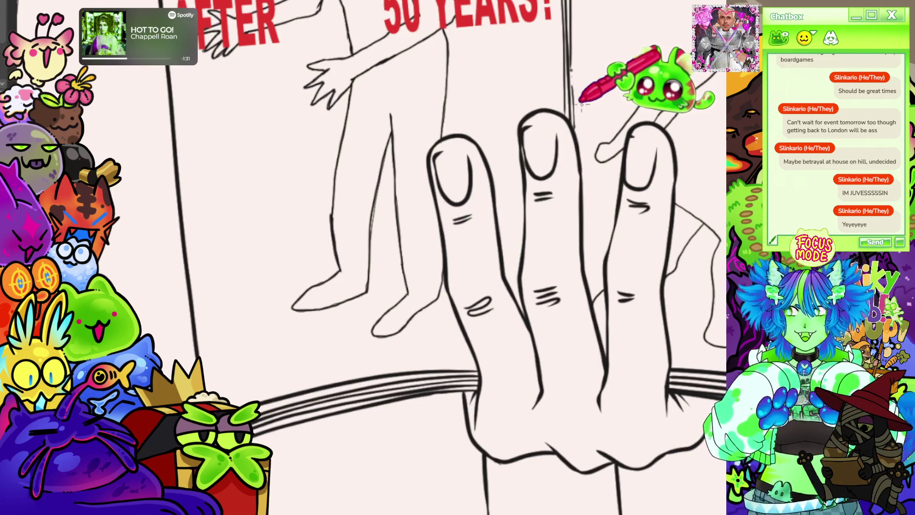
{"action": "scroll", "coordinate": [581, 104], "scroll_direction": "down", "scroll_amount": 5}
{"action": "scroll", "coordinate": [489, 307], "scroll_direction": "up", "scroll_amount": 4}
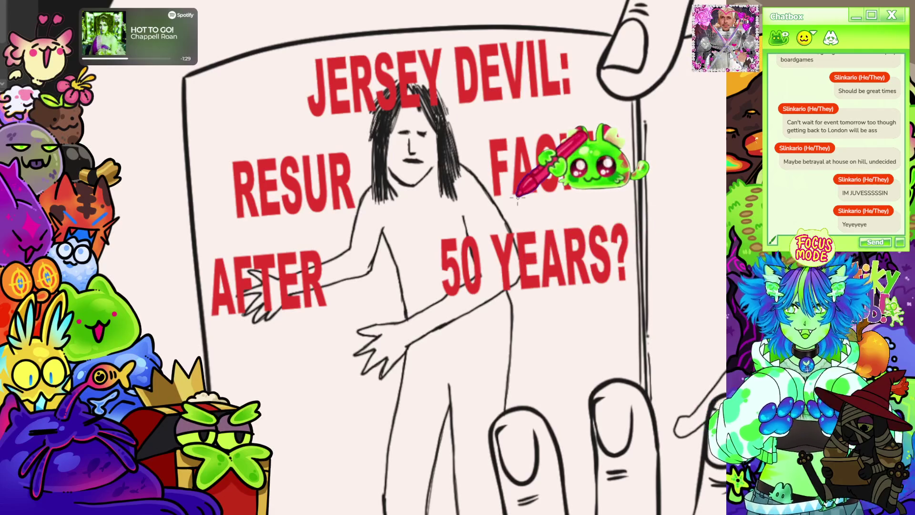
{"action": "scroll", "coordinate": [518, 198], "scroll_direction": "down", "scroll_amount": 4}
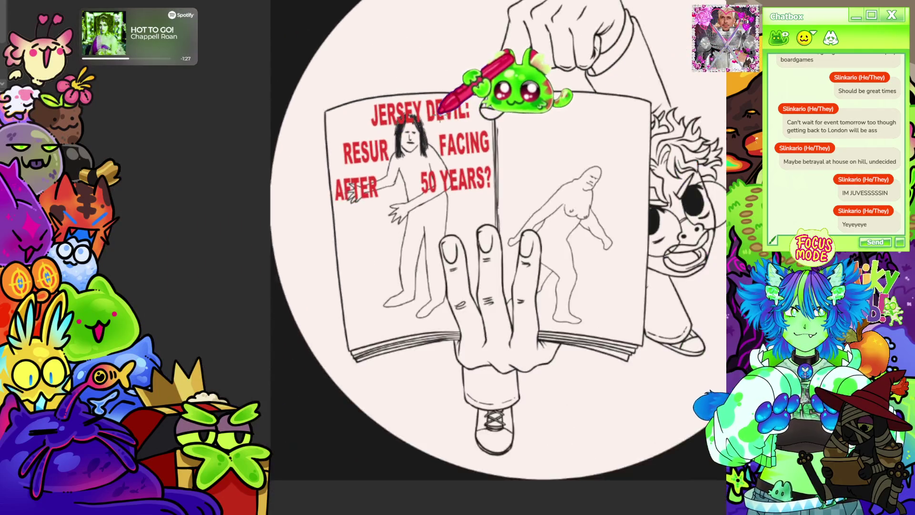
{"action": "scroll", "coordinate": [397, 176], "scroll_direction": "up", "scroll_amount": 4}
{"action": "scroll", "coordinate": [398, 168], "scroll_direction": "up", "scroll_amount": 1}
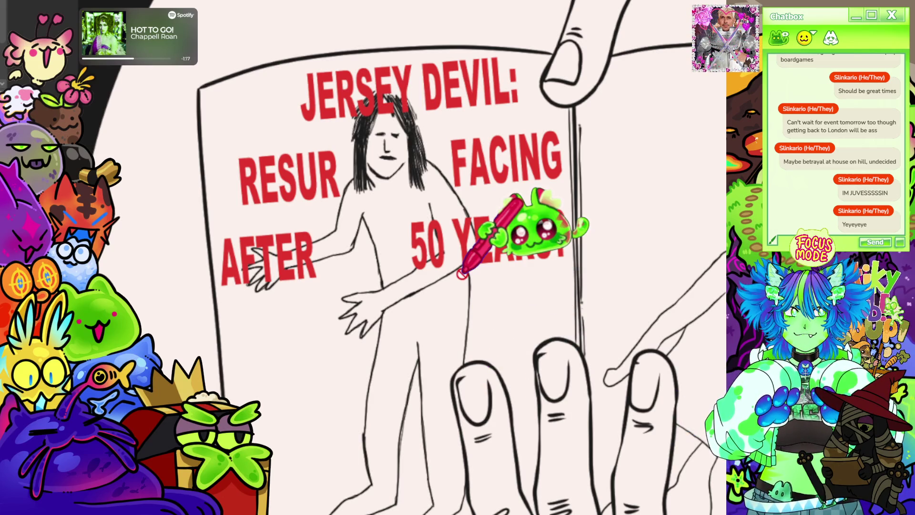
Step: Shift '50' left and push 'YEARS?' right within the red headline text
{"action": "key", "text": "ctrl+t"}
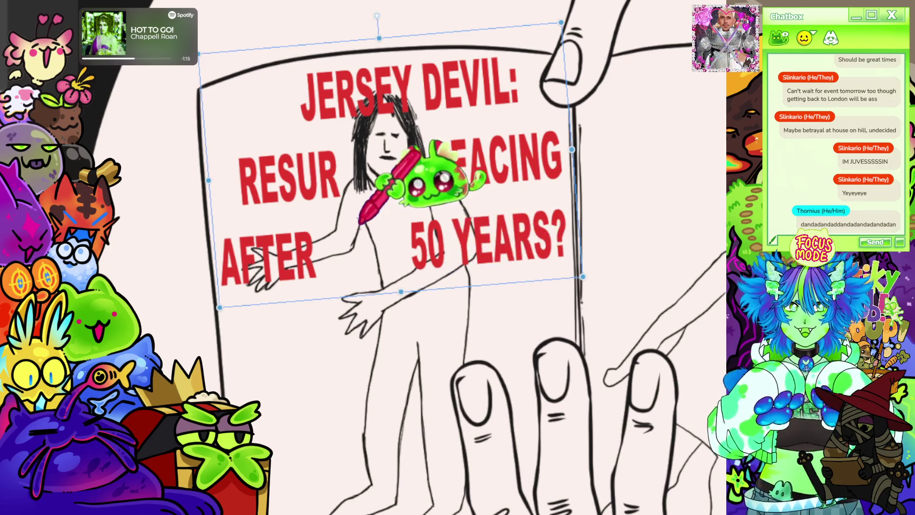
{"action": "scroll", "coordinate": [429, 229], "scroll_direction": "up", "scroll_amount": 3}
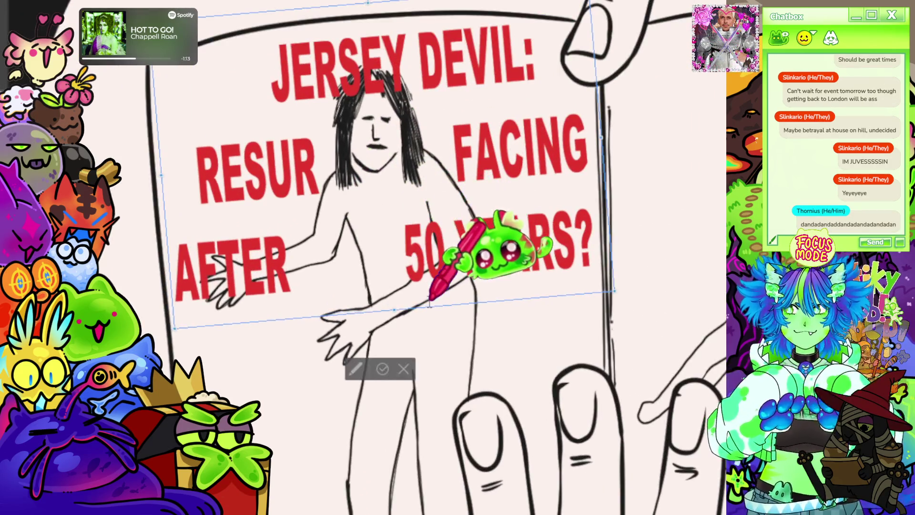
{"action": "key", "text": "BackSpace"}
{"action": "key", "text": "BackSpace"}
{"action": "key", "text": "BackSpace"}
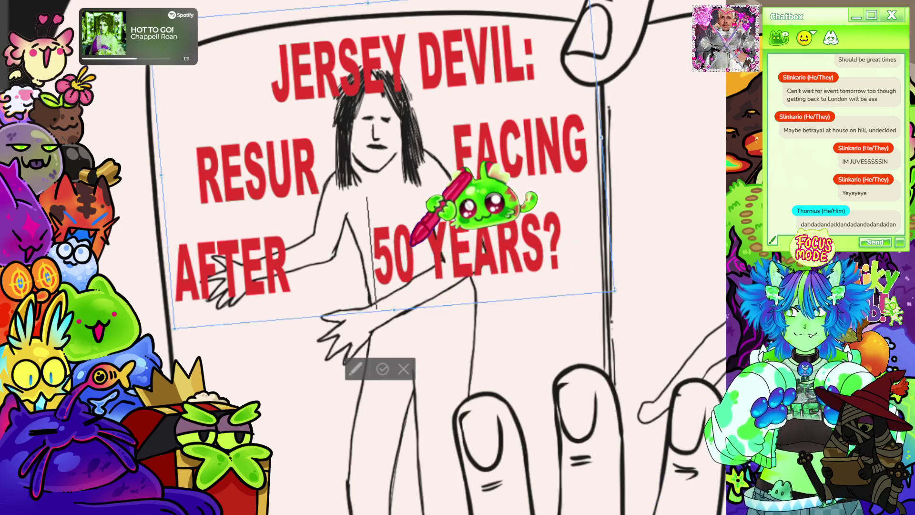
{"action": "key", "text": "Right"}
{"action": "key", "text": "Right"}
{"action": "key", "text": "Right"}
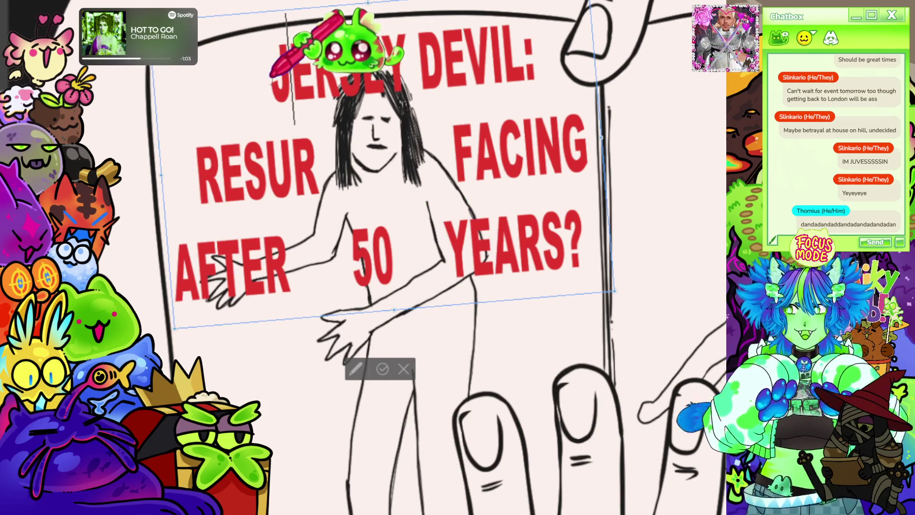
Step: Delete the leading spaces before 'JERSEY DEVIL:' and 'RESUR' to move those lines left
{"action": "key", "text": "BackSpace"}
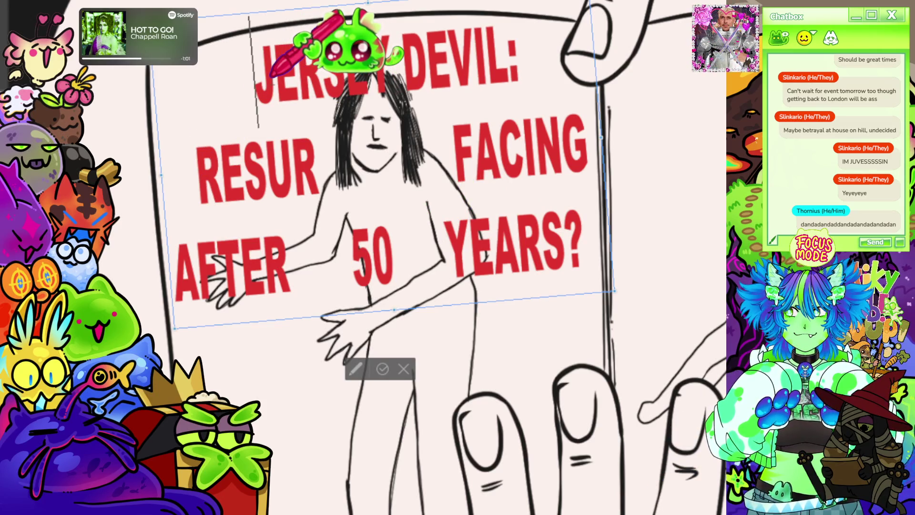
{"action": "left_click", "coordinate": [203, 171]}
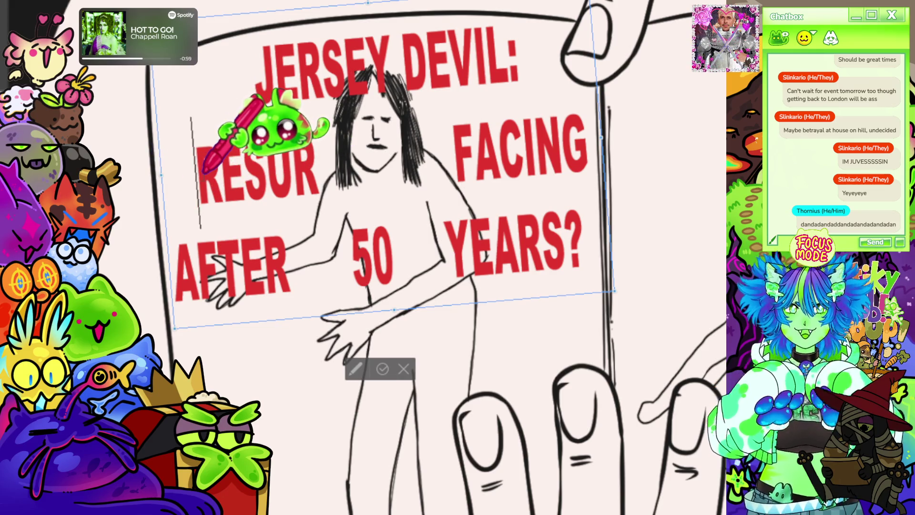
{"action": "key", "text": "BackSpace"}
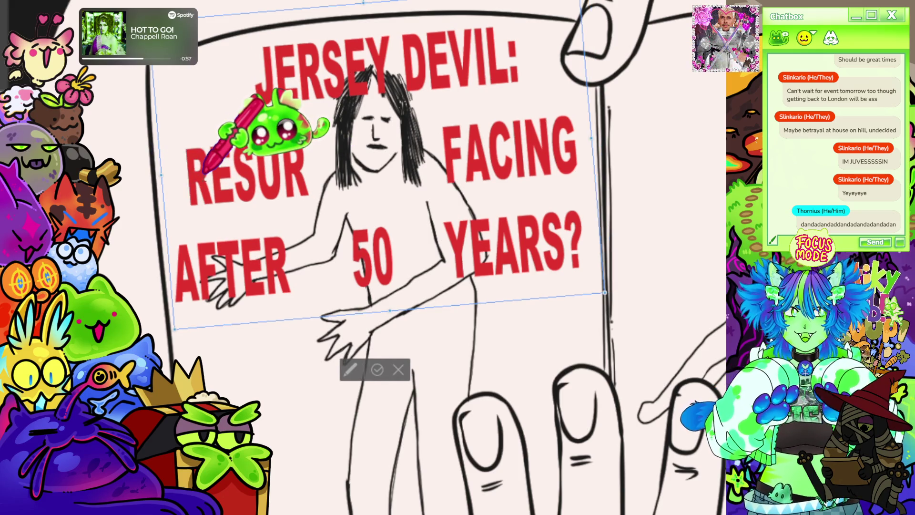
{"action": "left_click", "coordinate": [263, 60]}
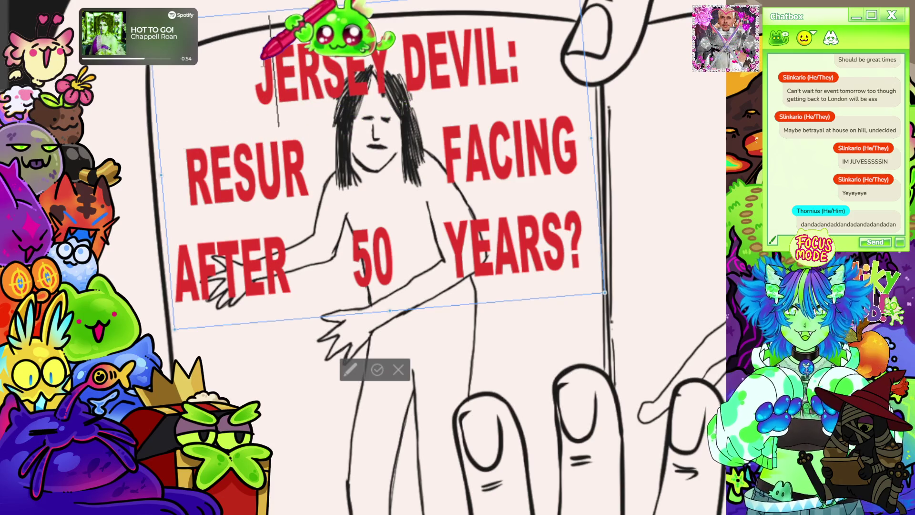
{"action": "key", "text": "BackSpace"}
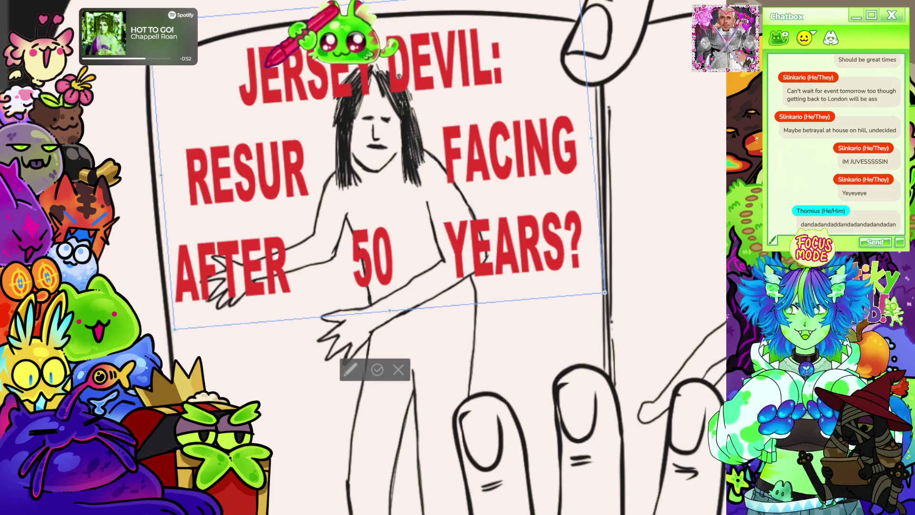
Step: Commit the headline text edits and deselect the text block
{"action": "scroll", "coordinate": [310, 52], "scroll_direction": "down", "scroll_amount": 3}
{"action": "scroll", "coordinate": [424, 62], "scroll_direction": "up", "scroll_amount": 3}
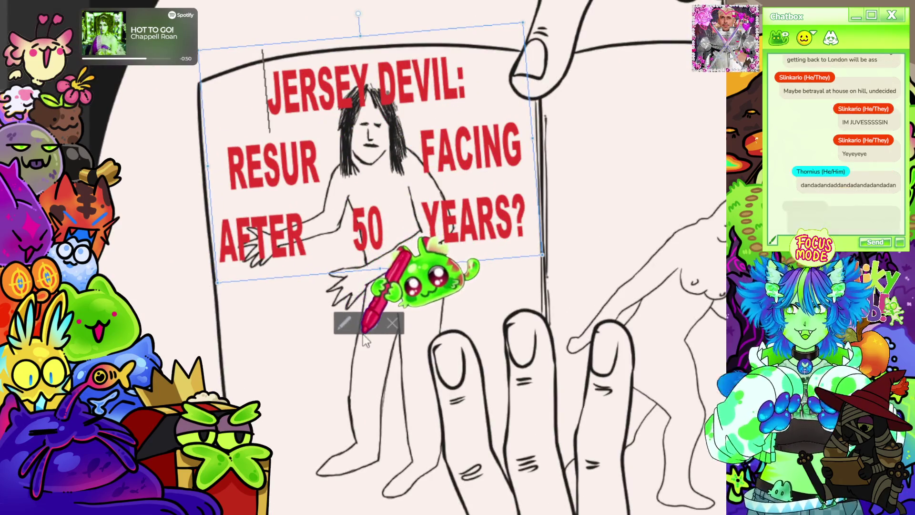
{"action": "left_click", "coordinate": [372, 324]}
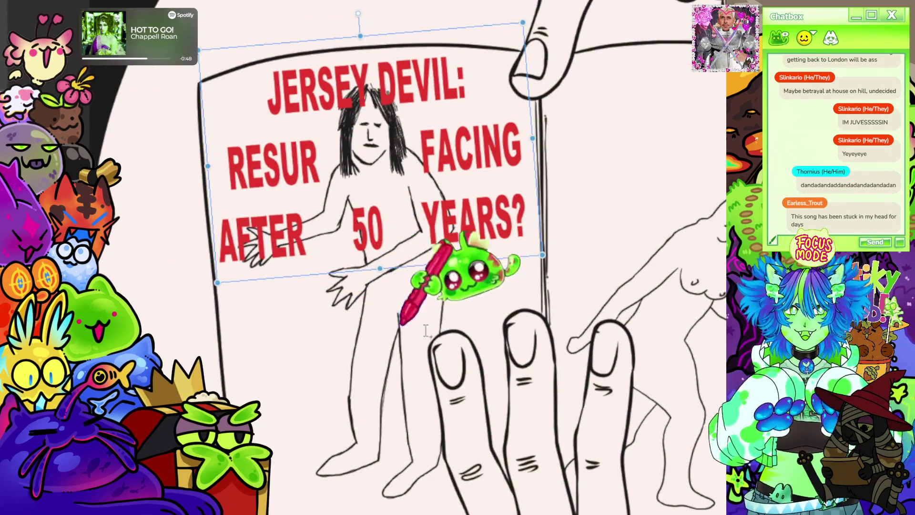
{"action": "scroll", "coordinate": [410, 327], "scroll_direction": "down", "scroll_amount": 3}
{"action": "scroll", "coordinate": [534, 219], "scroll_direction": "up", "scroll_amount": 3}
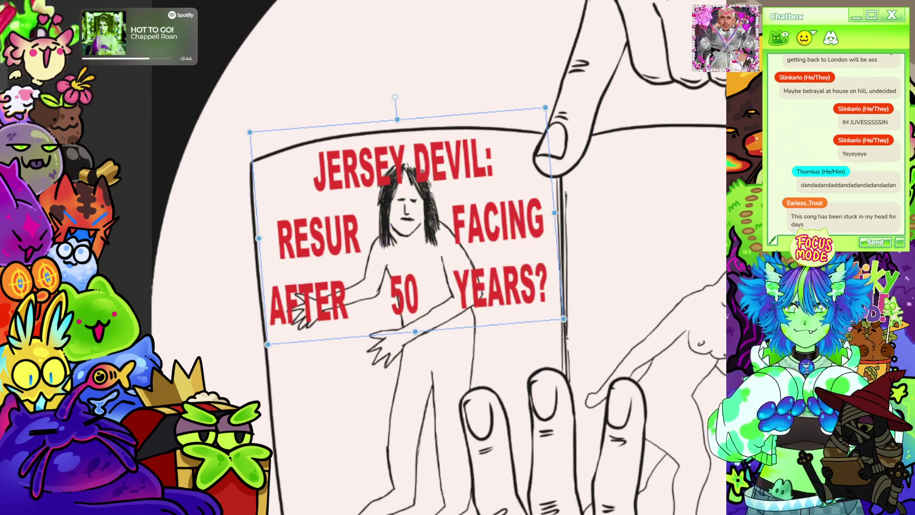
{"action": "key", "text": "Escape"}
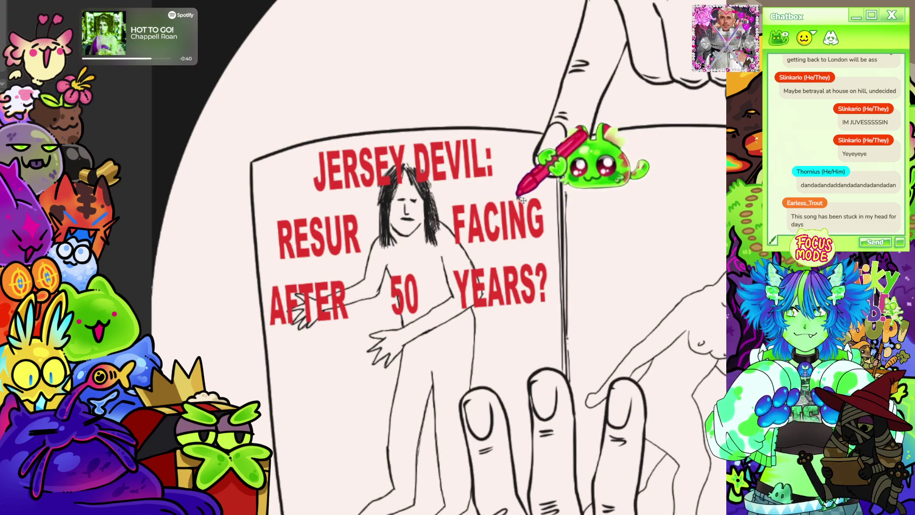
Step: Select the red headline so it can be resized
{"action": "scroll", "coordinate": [600, 155], "scroll_direction": "down", "scroll_amount": 5}
{"action": "scroll", "coordinate": [351, 137], "scroll_direction": "up", "scroll_amount": 5}
{"action": "scroll", "coordinate": [351, 138], "scroll_direction": "up", "scroll_amount": 3}
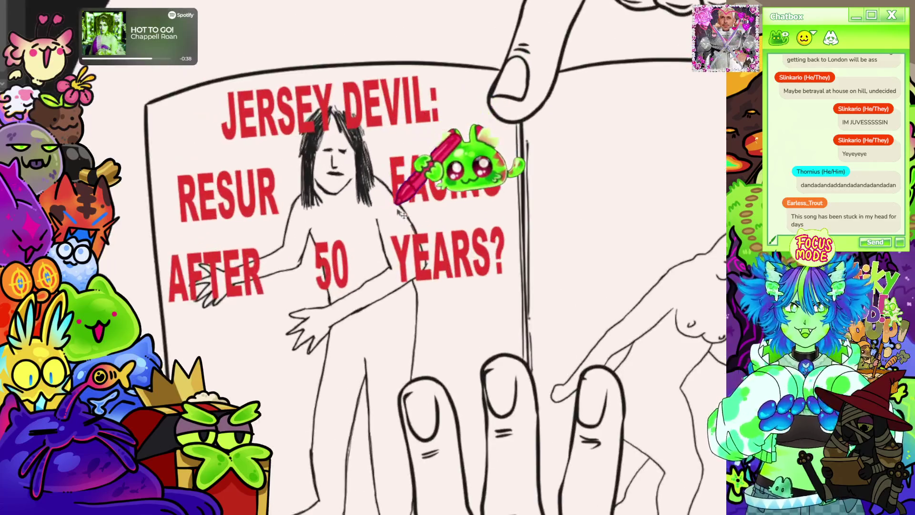
{"action": "scroll", "coordinate": [404, 220], "scroll_direction": "down", "scroll_amount": 5}
{"action": "scroll", "coordinate": [400, 157], "scroll_direction": "up", "scroll_amount": 1}
{"action": "scroll", "coordinate": [405, 157], "scroll_direction": "down", "scroll_amount": 2}
{"action": "scroll", "coordinate": [519, 226], "scroll_direction": "up", "scroll_amount": 2}
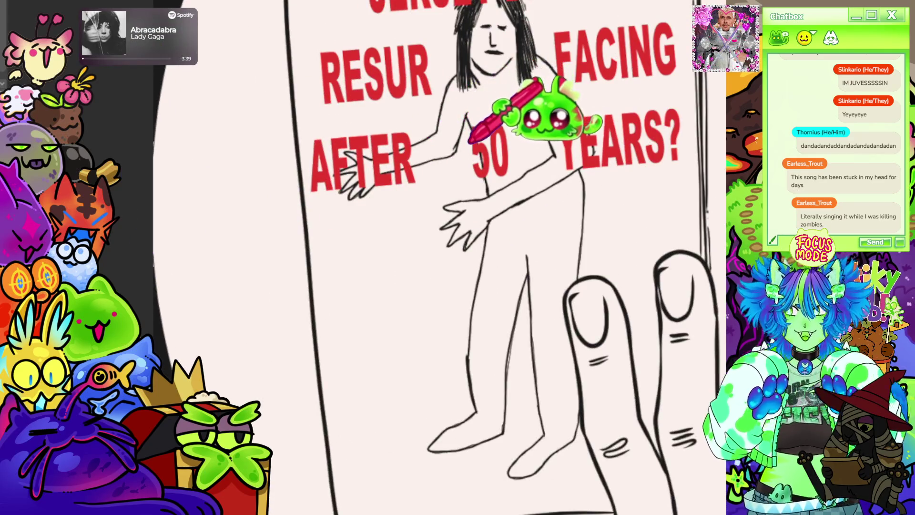
{"action": "left_click", "coordinate": [469, 153]}
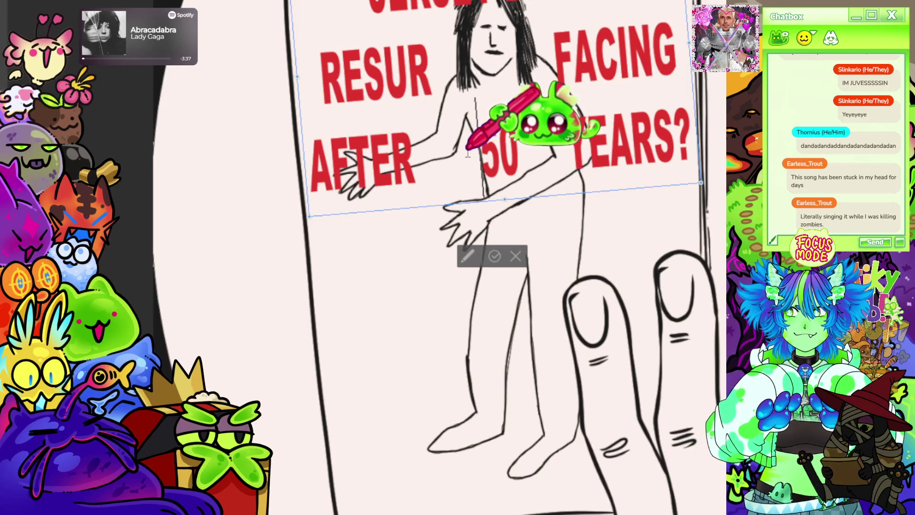
Step: Drag the headline's right handle outward to widen the block slightly
{"action": "left_click_drag", "start_coordinate": [701, 183], "coordinate": [708, 183]}
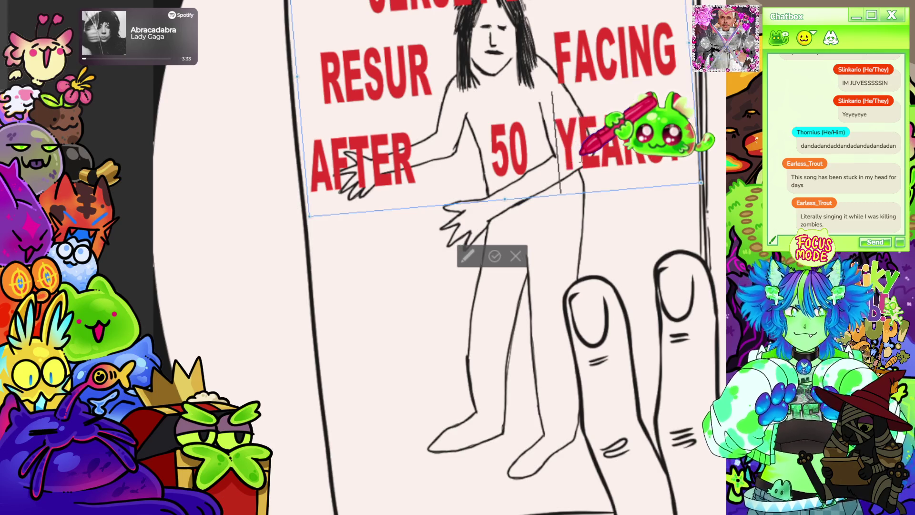
{"action": "scroll", "coordinate": [592, 158], "scroll_direction": "down", "scroll_amount": 3}
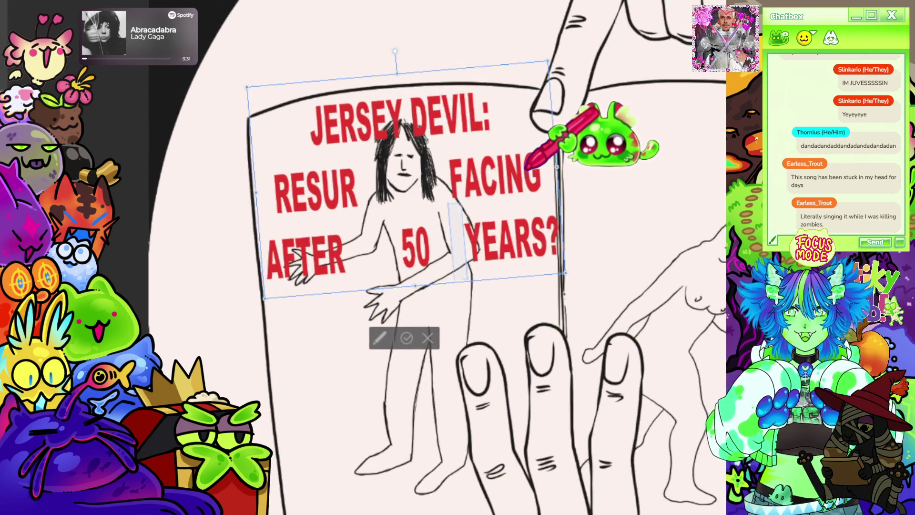
{"action": "scroll", "coordinate": [508, 169], "scroll_direction": "down", "scroll_amount": 1}
{"action": "scroll", "coordinate": [453, 262], "scroll_direction": "up", "scroll_amount": 2}
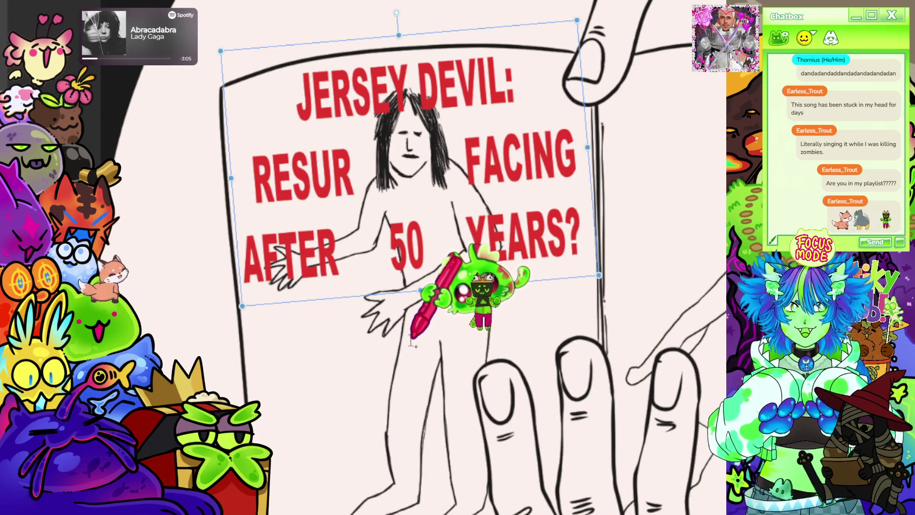
{"action": "scroll", "coordinate": [411, 343], "scroll_direction": "down", "scroll_amount": 2}
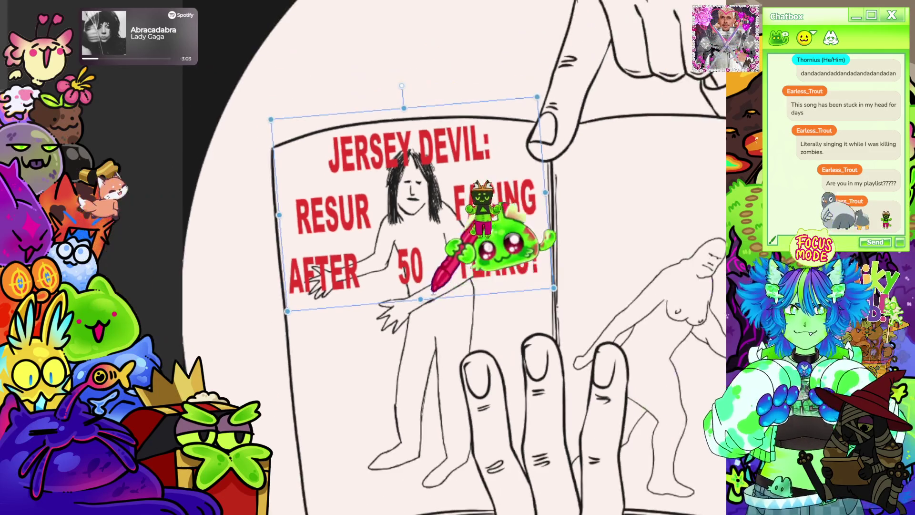
Step: Apply the headline resize with Enter and zoom out to review the whole open book
{"action": "scroll", "coordinate": [434, 290], "scroll_direction": "down", "scroll_amount": 4}
{"action": "scroll", "coordinate": [443, 257], "scroll_direction": "up", "scroll_amount": 4}
{"action": "scroll", "coordinate": [452, 240], "scroll_direction": "down", "scroll_amount": 2}
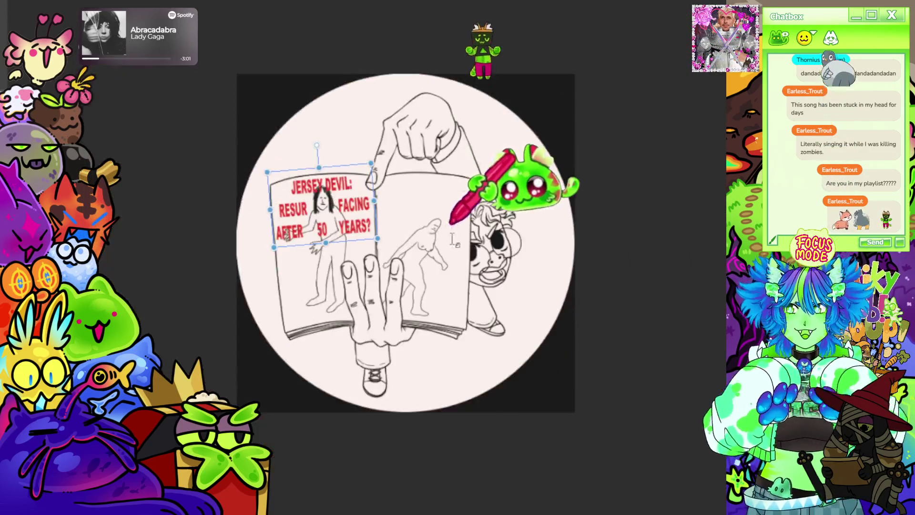
{"action": "scroll", "coordinate": [452, 240], "scroll_direction": "up", "scroll_amount": 2}
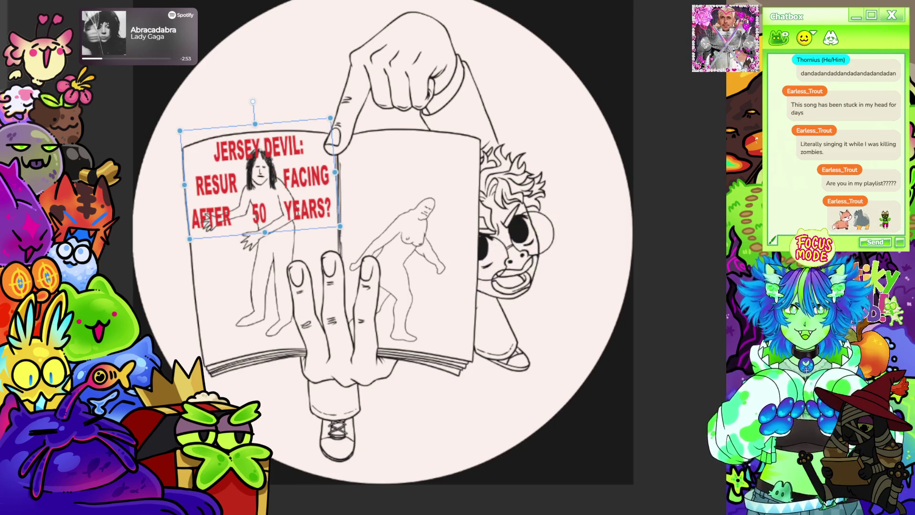
{"action": "key", "text": "Return"}
{"action": "scroll", "coordinate": [429, 239], "scroll_direction": "up", "scroll_amount": 2}
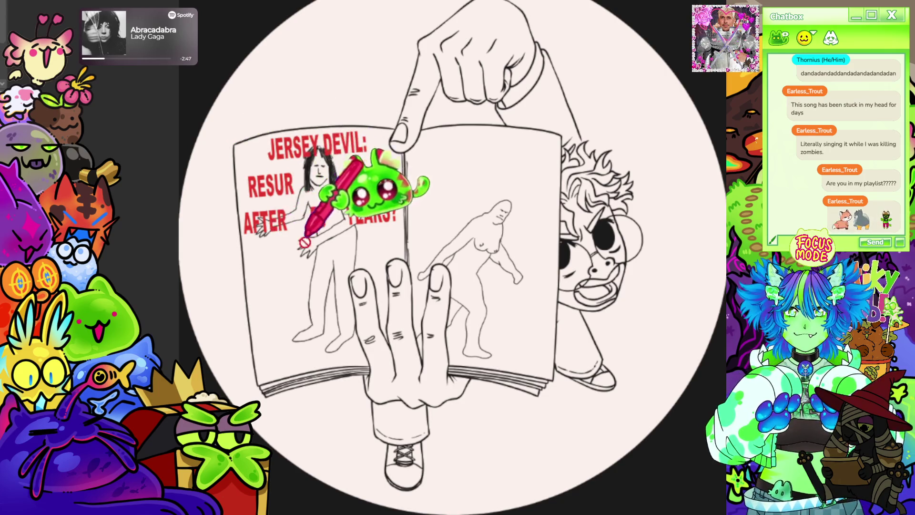
{"action": "scroll", "coordinate": [460, 129], "scroll_direction": "down", "scroll_amount": 2}
{"action": "scroll", "coordinate": [420, 100], "scroll_direction": "up", "scroll_amount": 1}
{"action": "scroll", "coordinate": [420, 100], "scroll_direction": "up", "scroll_amount": 1}
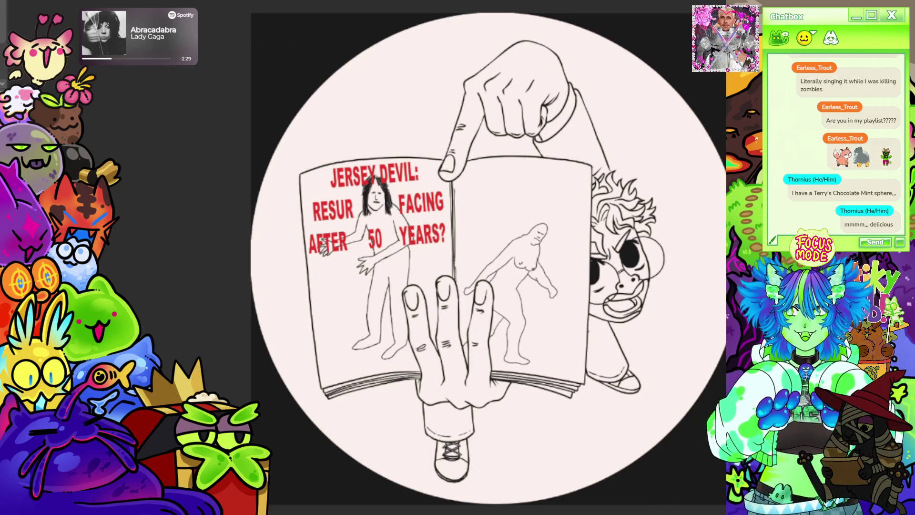
{"action": "scroll", "coordinate": [613, 295], "scroll_direction": "down", "scroll_amount": 5}
{"action": "scroll", "coordinate": [593, 205], "scroll_direction": "up", "scroll_amount": 4}
{"action": "scroll", "coordinate": [552, 239], "scroll_direction": "down", "scroll_amount": 1}
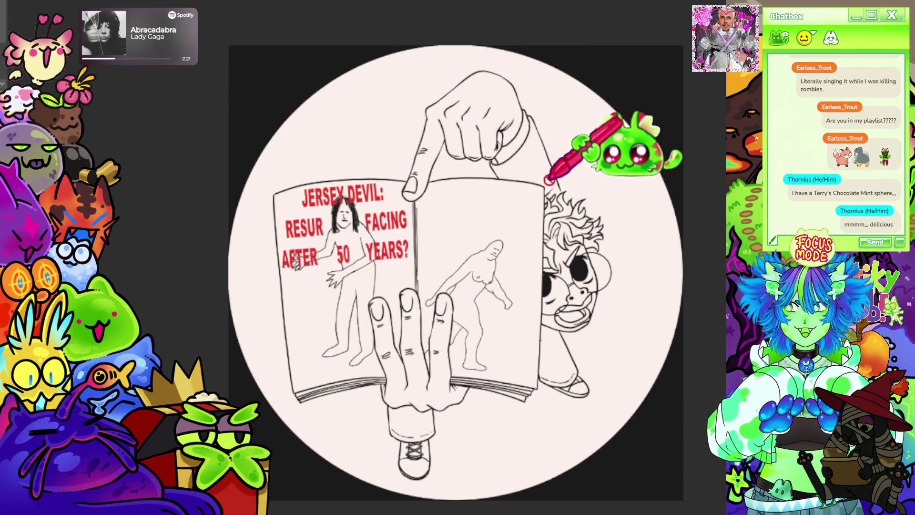
{"action": "scroll", "coordinate": [550, 180], "scroll_direction": "down", "scroll_amount": 3}
{"action": "scroll", "coordinate": [548, 147], "scroll_direction": "up", "scroll_amount": 3}
{"action": "scroll", "coordinate": [592, 228], "scroll_direction": "down", "scroll_amount": 2}
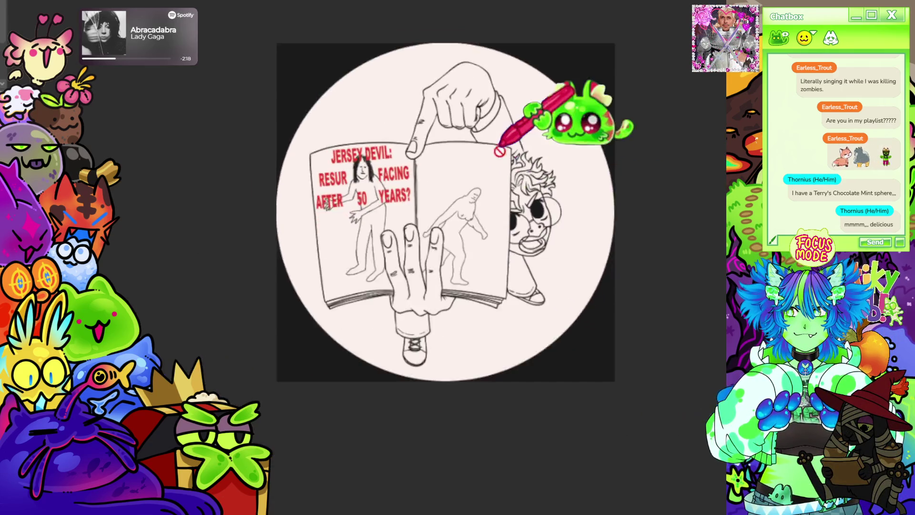
{"action": "scroll", "coordinate": [499, 151], "scroll_direction": "up", "scroll_amount": 3}
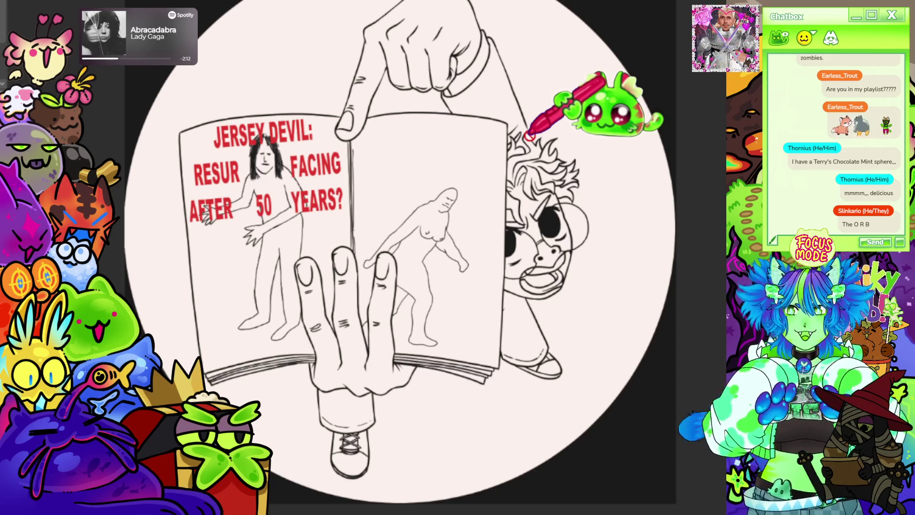
{"action": "scroll", "coordinate": [504, 138], "scroll_direction": "down", "scroll_amount": 1}
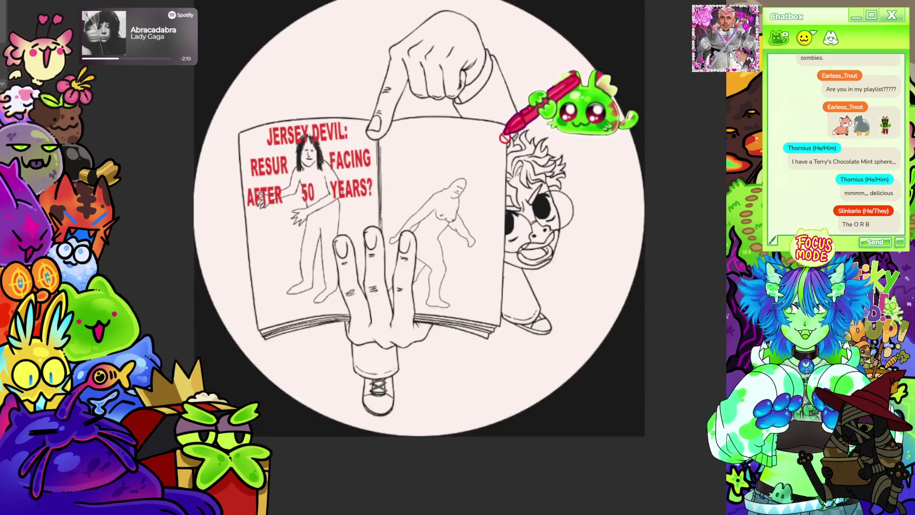
{"action": "scroll", "coordinate": [486, 24], "scroll_direction": "up", "scroll_amount": 1}
{"action": "scroll", "coordinate": [531, 148], "scroll_direction": "down", "scroll_amount": 1}
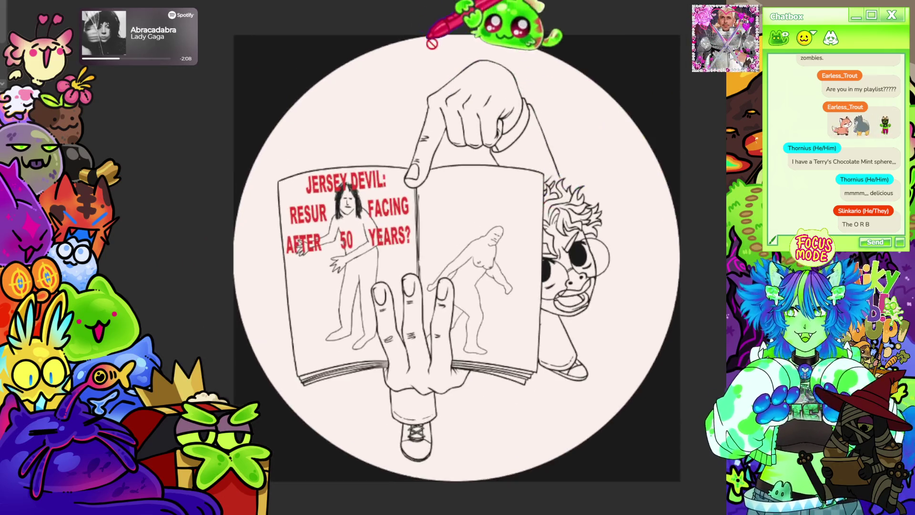
{"action": "scroll", "coordinate": [443, 81], "scroll_direction": "up", "scroll_amount": 1}
{"action": "scroll", "coordinate": [415, 114], "scroll_direction": "down", "scroll_amount": 1}
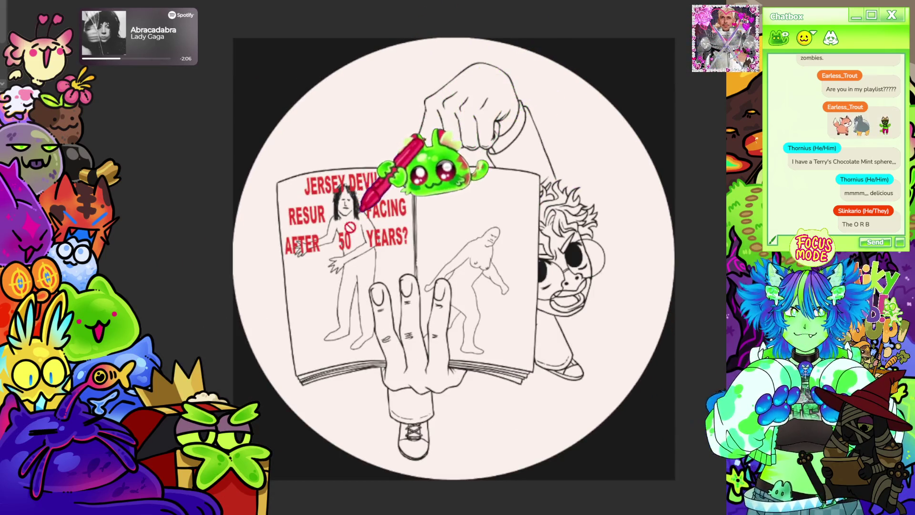
{"action": "scroll", "coordinate": [333, 217], "scroll_direction": "up", "scroll_amount": 1}
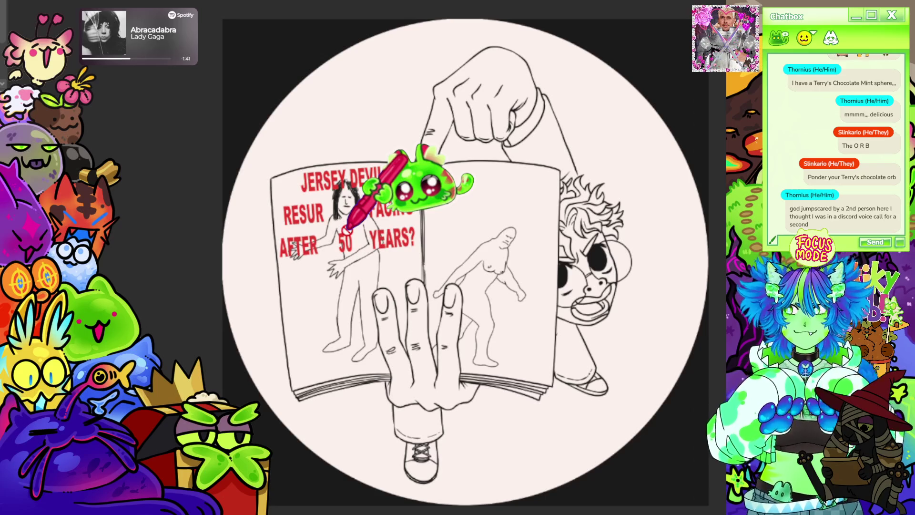
{"action": "scroll", "coordinate": [368, 168], "scroll_direction": "down", "scroll_amount": 3}
{"action": "scroll", "coordinate": [463, 242], "scroll_direction": "up", "scroll_amount": 4}
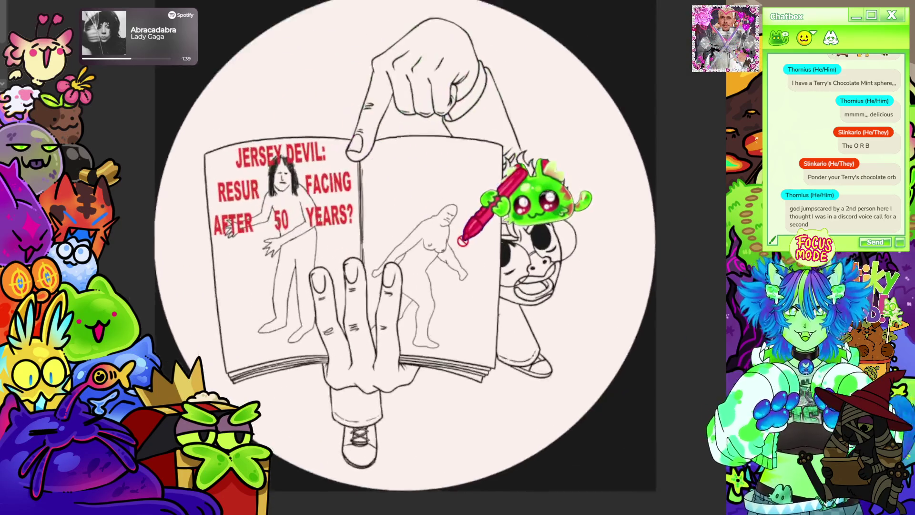
{"action": "scroll", "coordinate": [463, 242], "scroll_direction": "up", "scroll_amount": 1}
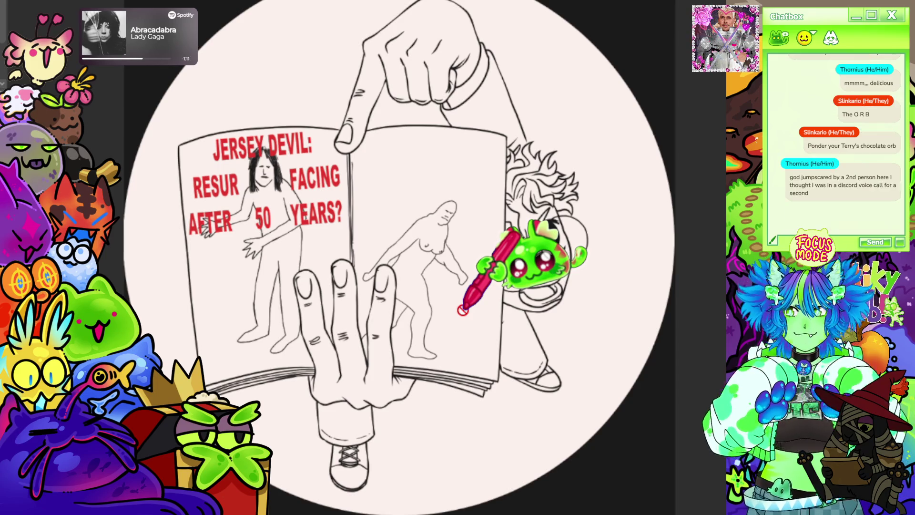
{"action": "scroll", "coordinate": [333, 310], "scroll_direction": "down", "scroll_amount": 2}
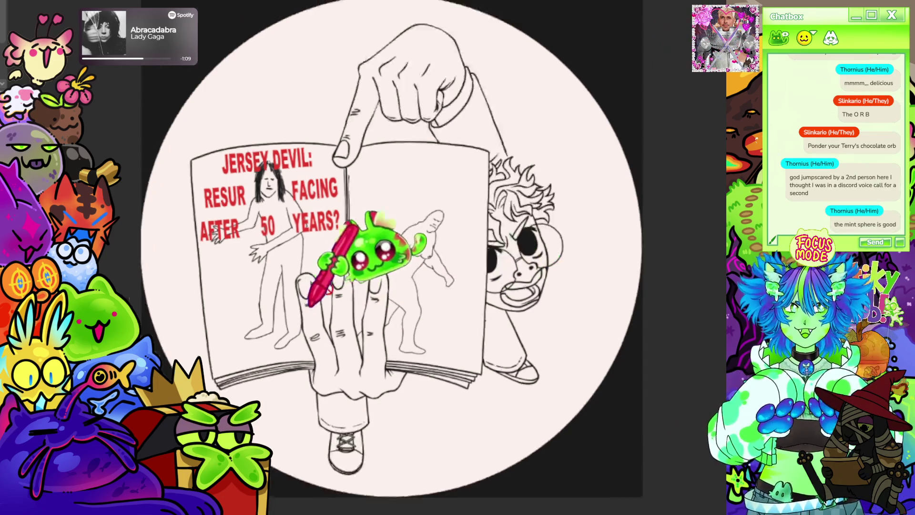
Step: Zoom and pan around the open book to inspect the left-page headline
{"action": "scroll", "coordinate": [395, 251], "scroll_direction": "up", "scroll_amount": 2}
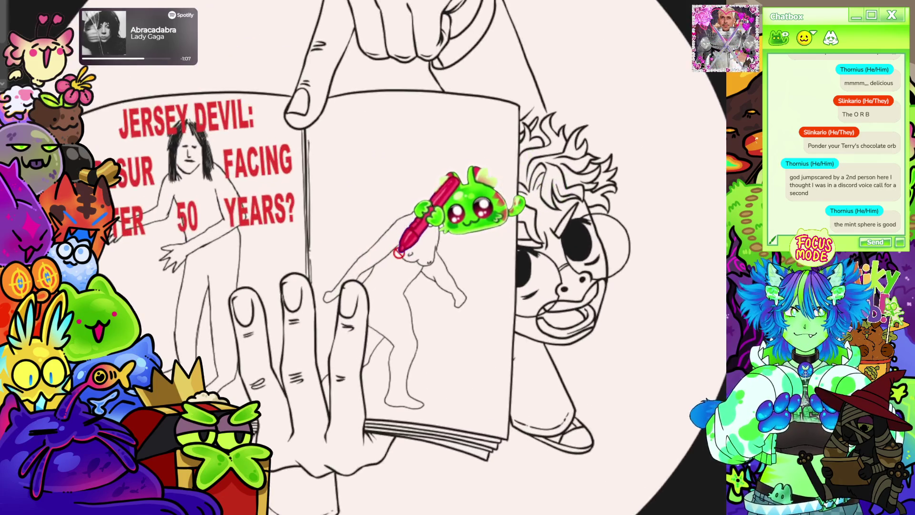
{"action": "scroll", "coordinate": [460, 189], "scroll_direction": "up", "scroll_amount": 3}
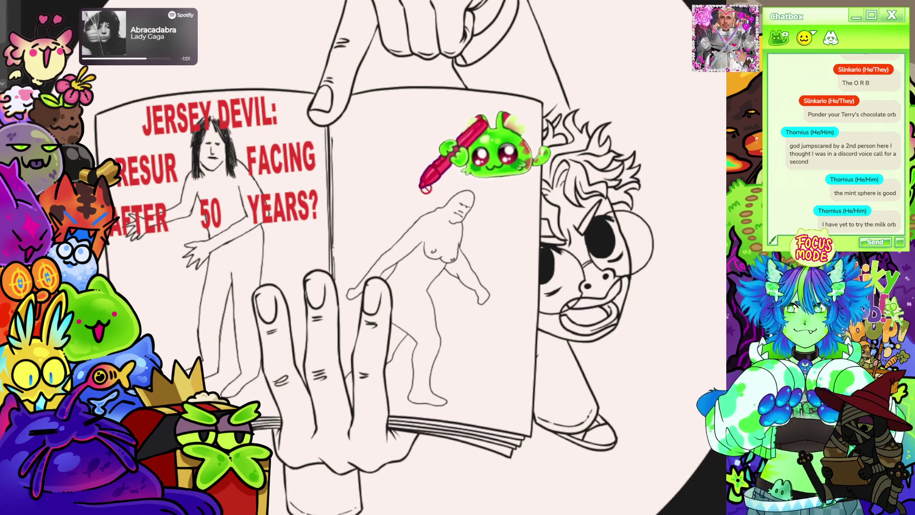
{"action": "scroll", "coordinate": [470, 138], "scroll_direction": "down", "scroll_amount": 2}
{"action": "scroll", "coordinate": [364, 95], "scroll_direction": "up", "scroll_amount": 1}
{"action": "scroll", "coordinate": [377, 108], "scroll_direction": "up", "scroll_amount": 1}
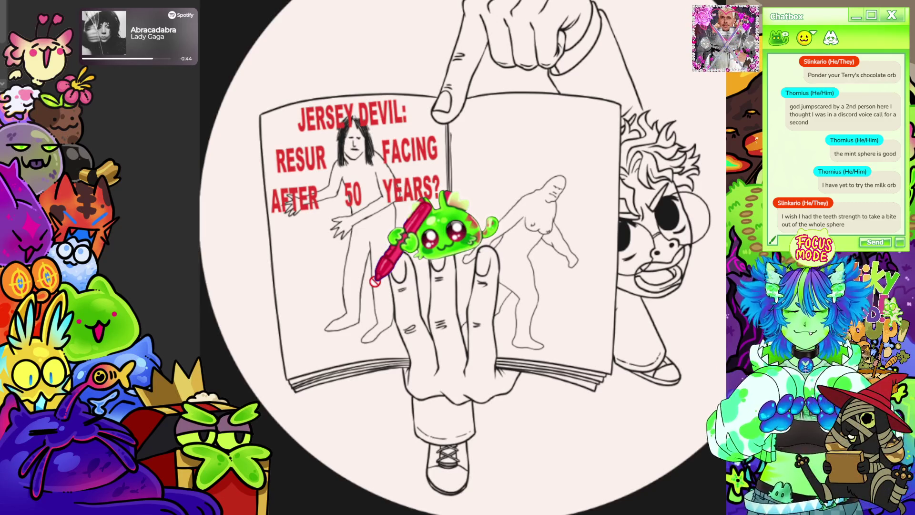
{"action": "scroll", "coordinate": [435, 262], "scroll_direction": "down", "scroll_amount": 4}
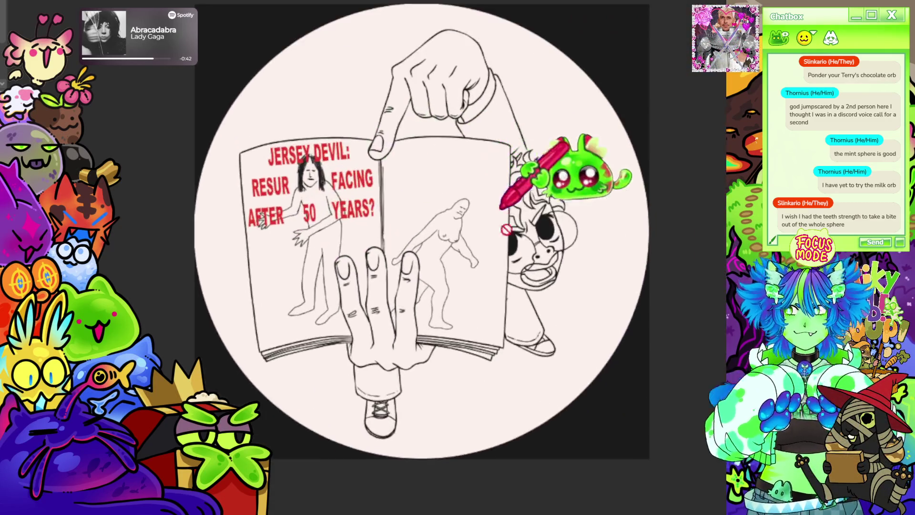
{"action": "scroll", "coordinate": [453, 201], "scroll_direction": "up", "scroll_amount": 5}
{"action": "scroll", "coordinate": [364, 283], "scroll_direction": "up", "scroll_amount": 2}
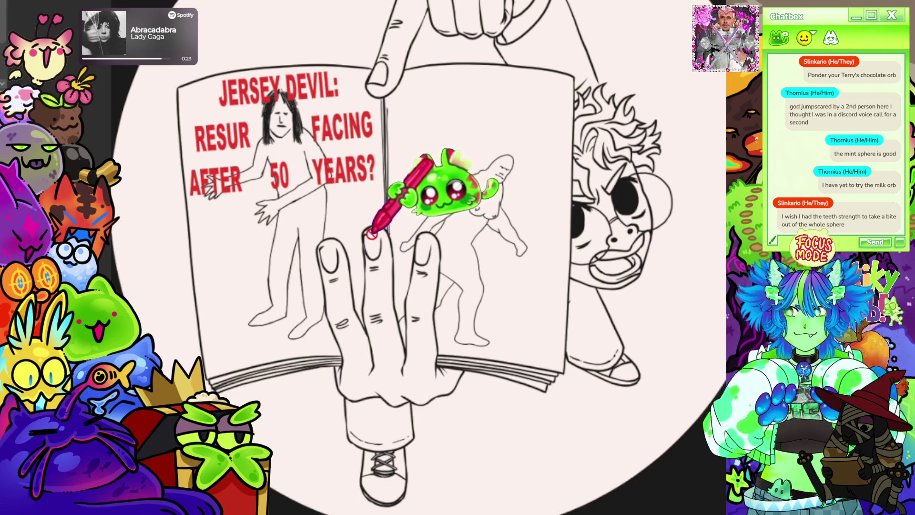
{"action": "scroll", "coordinate": [372, 234], "scroll_direction": "down", "scroll_amount": 3}
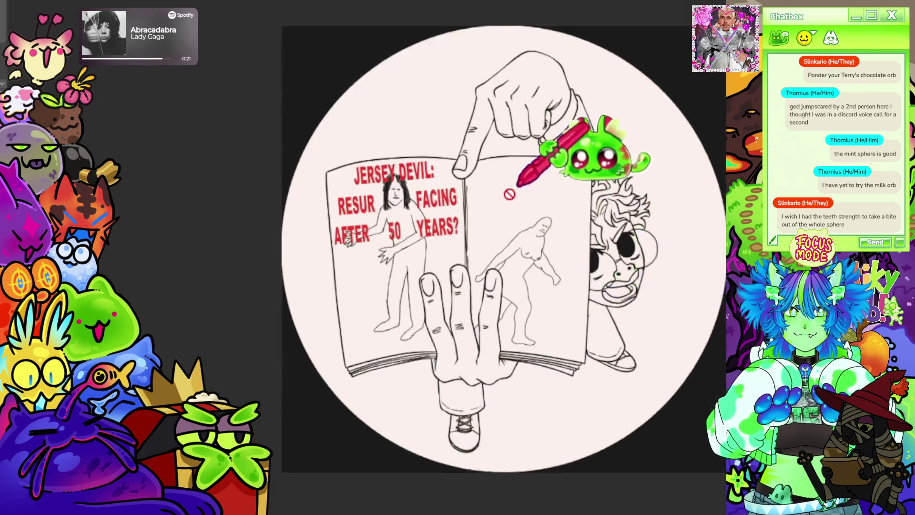
{"action": "scroll", "coordinate": [541, 154], "scroll_direction": "up", "scroll_amount": 5}
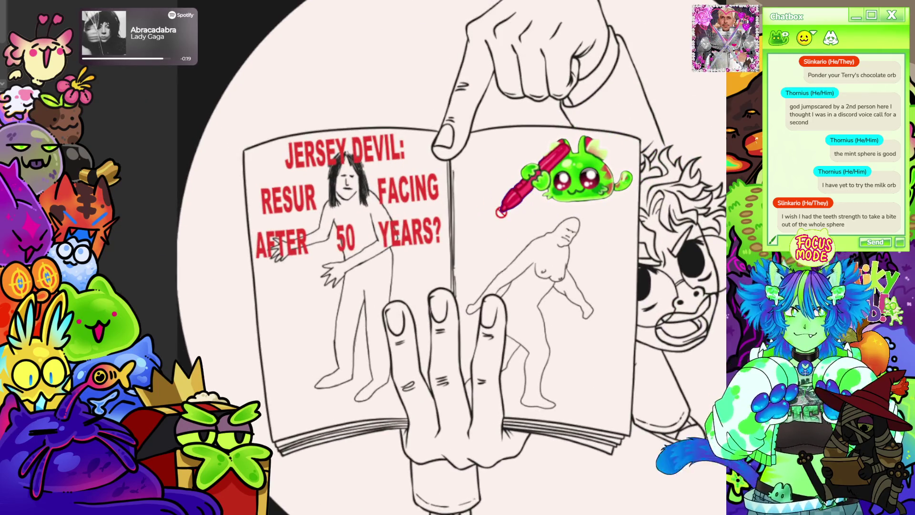
{"action": "scroll", "coordinate": [469, 202], "scroll_direction": "right", "scroll_amount": 3}
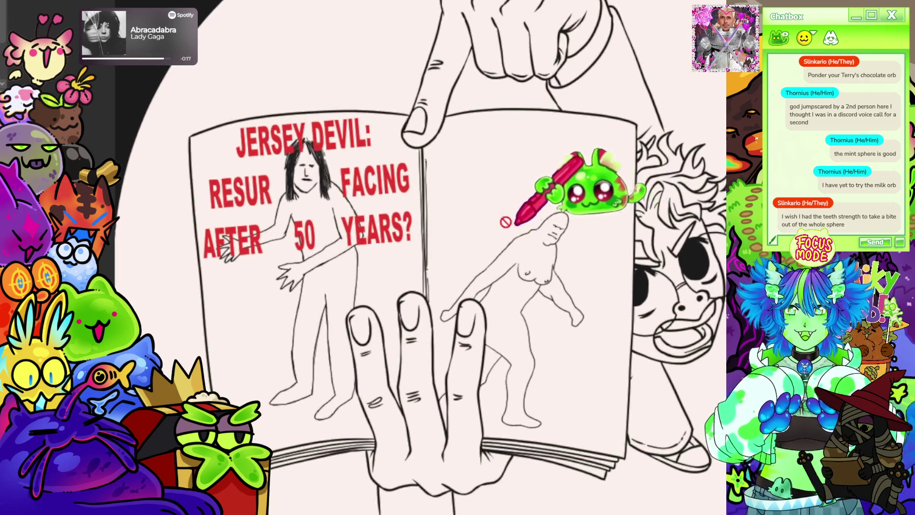
{"action": "scroll", "coordinate": [512, 210], "scroll_direction": "left", "scroll_amount": 3}
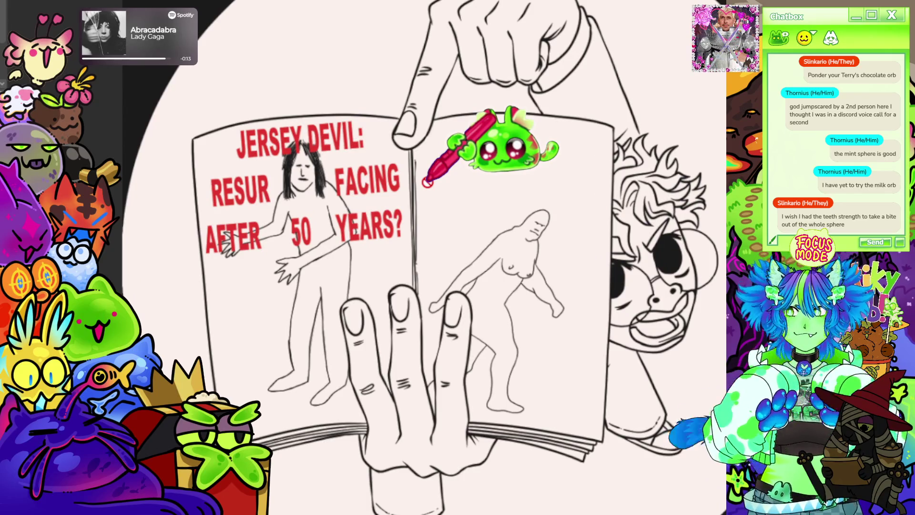
Step: Open Free Transform (Ctrl+T) around the red JERSEY DEVIL headline
{"action": "scroll", "coordinate": [427, 182], "scroll_direction": "down", "scroll_amount": 3}
{"action": "scroll", "coordinate": [524, 162], "scroll_direction": "up", "scroll_amount": 2}
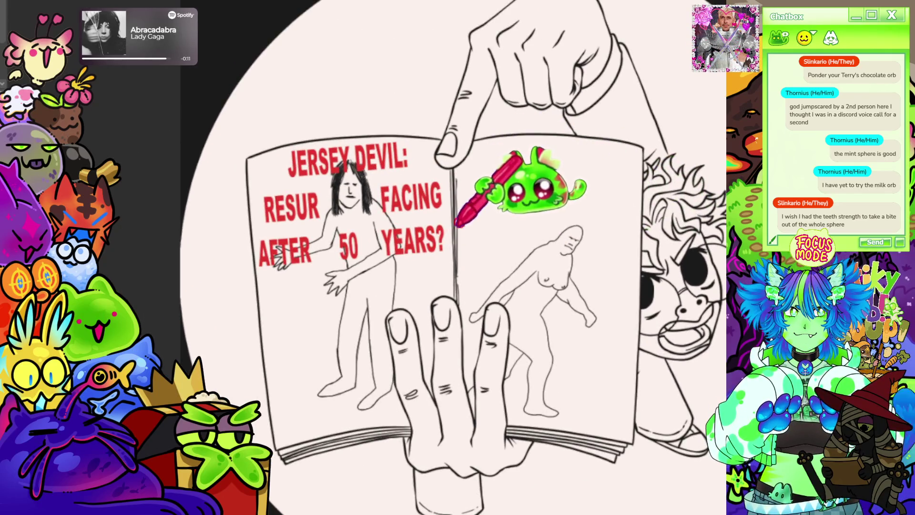
{"action": "scroll", "coordinate": [433, 234], "scroll_direction": "down", "scroll_amount": 2}
{"action": "scroll", "coordinate": [391, 238], "scroll_direction": "up", "scroll_amount": 2}
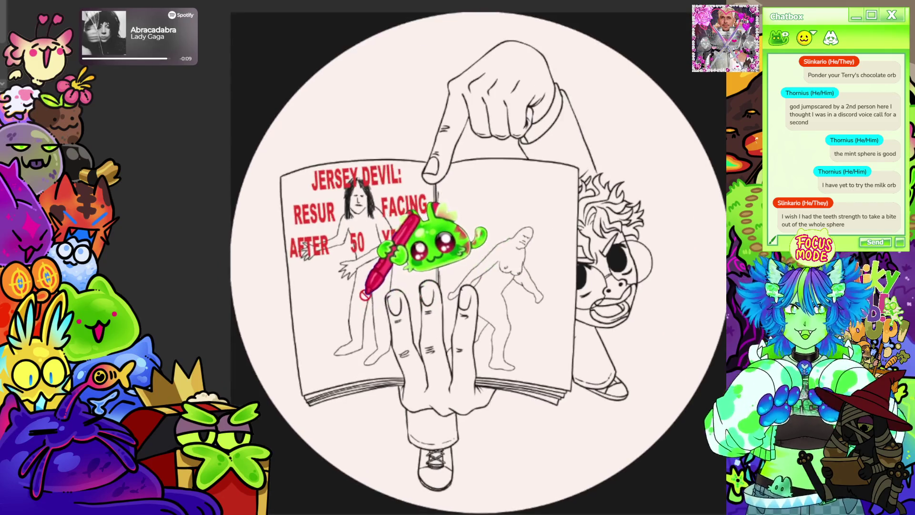
{"action": "scroll", "coordinate": [438, 266], "scroll_direction": "down", "scroll_amount": 1}
{"action": "scroll", "coordinate": [437, 266], "scroll_direction": "up", "scroll_amount": 1}
{"action": "scroll", "coordinate": [446, 265], "scroll_direction": "up", "scroll_amount": 1}
{"action": "scroll", "coordinate": [450, 264], "scroll_direction": "down", "scroll_amount": 1}
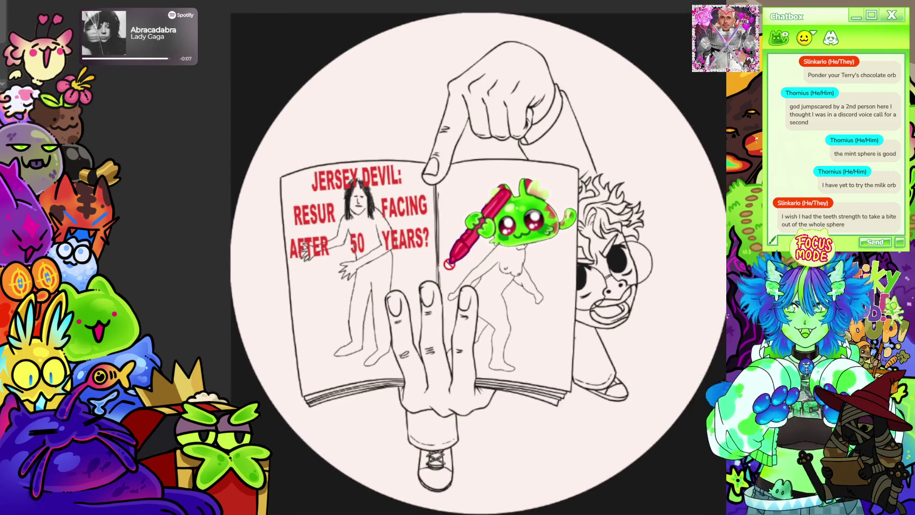
{"action": "scroll", "coordinate": [476, 262], "scroll_direction": "up", "scroll_amount": 1}
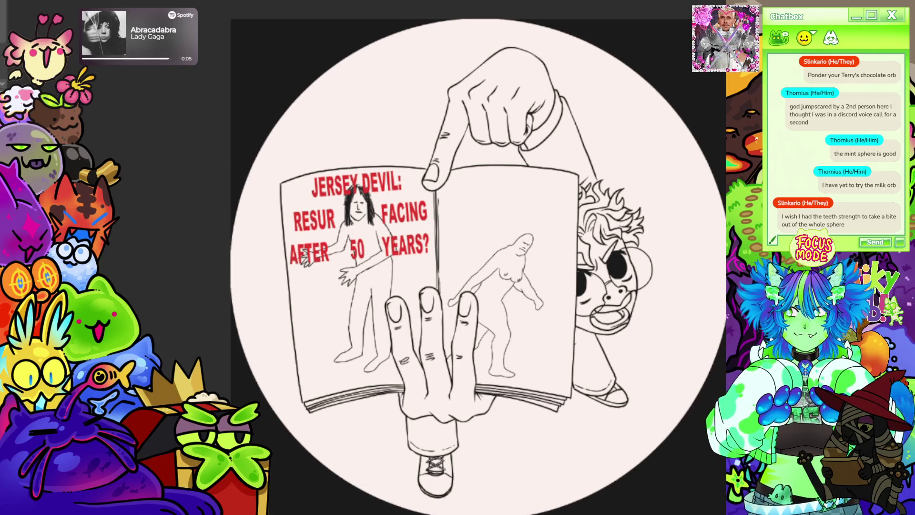
{"action": "scroll", "coordinate": [471, 257], "scroll_direction": "down", "scroll_amount": 1}
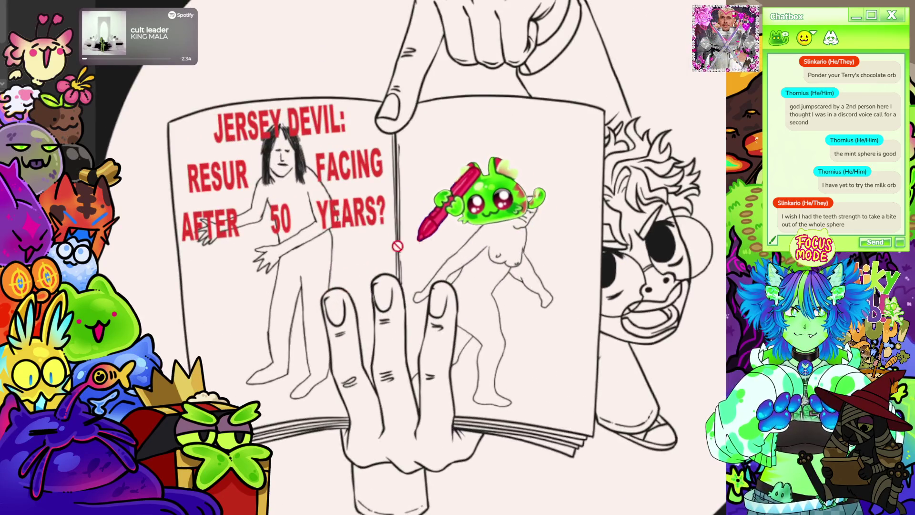
{"action": "key", "text": "ctrl+t"}
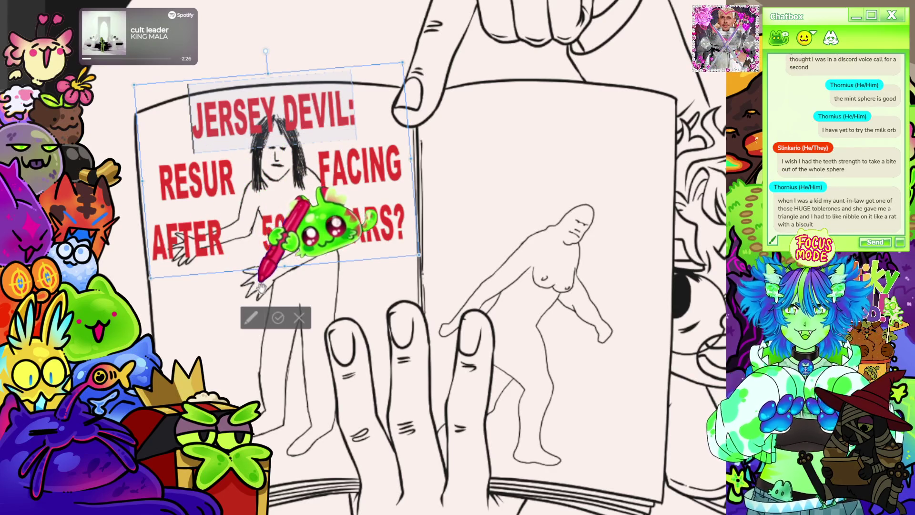
Step: Zoom out and confirm the headline transform with Enter
{"action": "scroll", "coordinate": [429, 248], "scroll_direction": "down", "scroll_amount": 1}
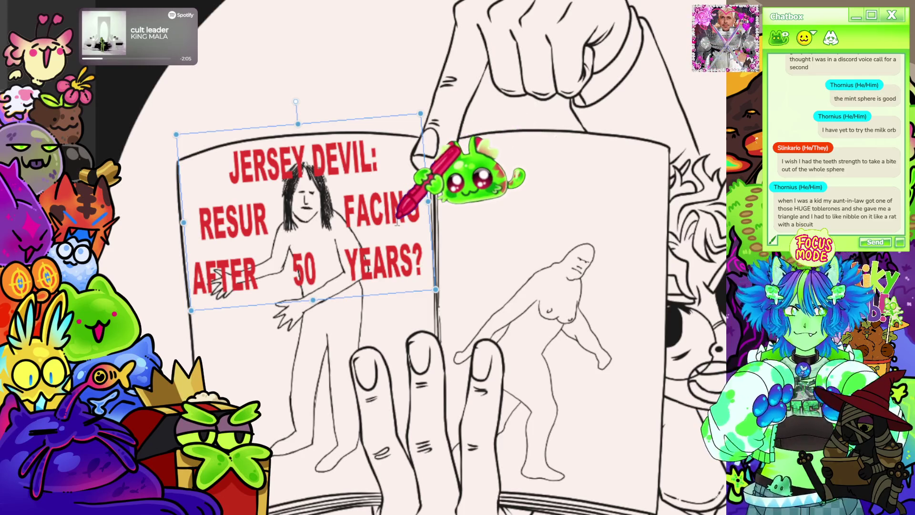
{"action": "key", "text": "ctrl+minus"}
{"action": "scroll", "coordinate": [337, 214], "scroll_direction": "up", "scroll_amount": 2}
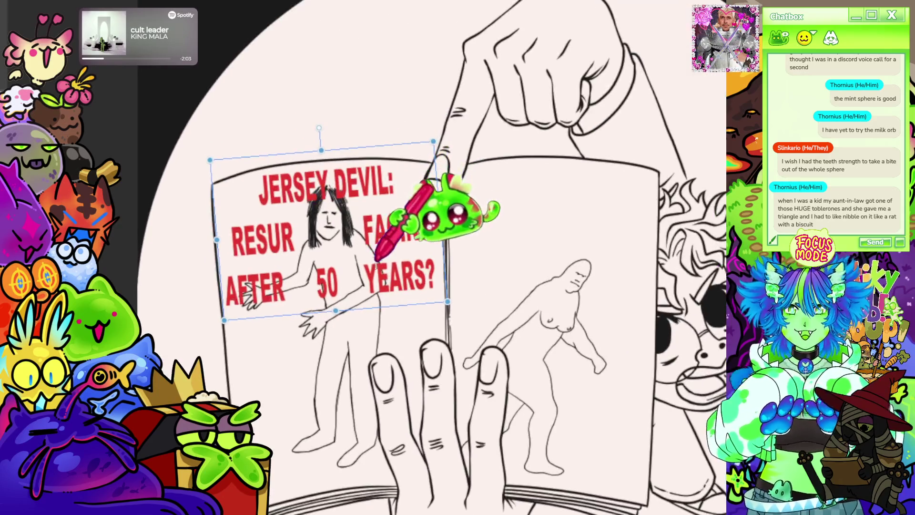
{"action": "key", "text": "Return"}
Step: Zoom and pan the canvas to recentre the open book
{"action": "scroll", "coordinate": [435, 180], "scroll_direction": "down", "scroll_amount": 4}
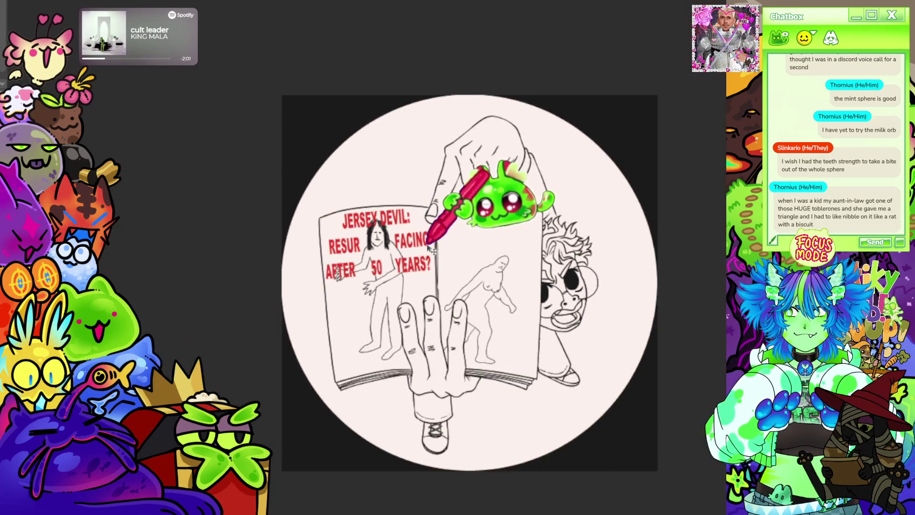
{"action": "scroll", "coordinate": [488, 258], "scroll_direction": "up", "scroll_amount": 2}
{"action": "scroll", "coordinate": [489, 259], "scroll_direction": "up", "scroll_amount": 2}
{"action": "scroll", "coordinate": [489, 243], "scroll_direction": "down", "scroll_amount": 1}
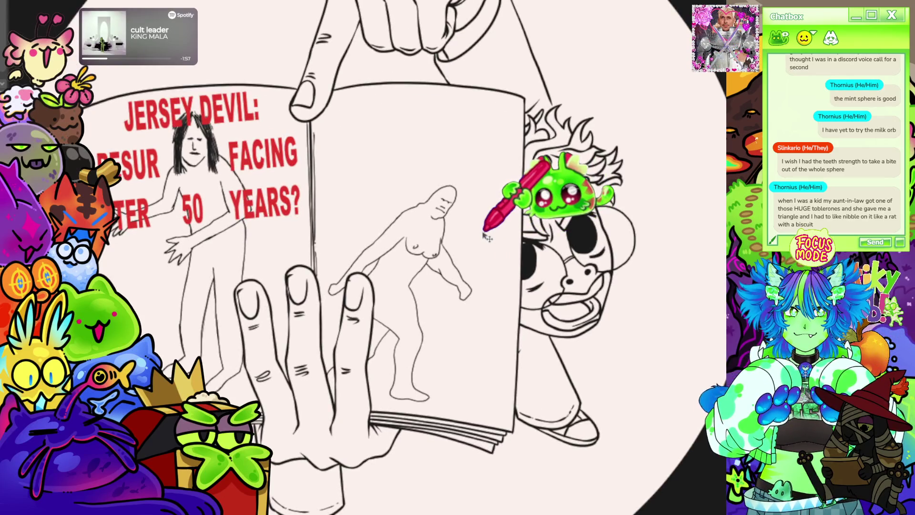
{"action": "scroll", "coordinate": [460, 225], "scroll_direction": "down", "scroll_amount": 1}
{"action": "scroll", "coordinate": [245, 113], "scroll_direction": "down", "scroll_amount": 1}
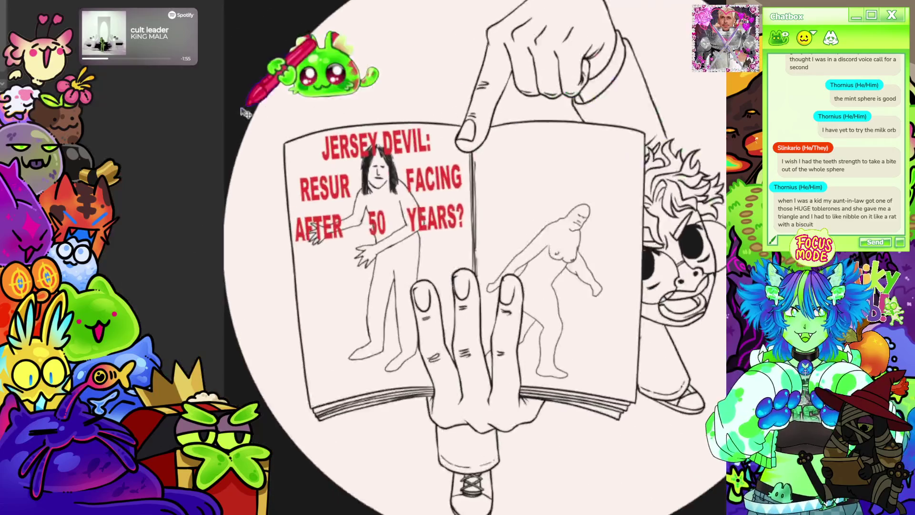
{"action": "scroll", "coordinate": [246, 112], "scroll_direction": "up", "scroll_amount": 1}
{"action": "left_click_drag", "start_coordinate": [341, 95], "coordinate": [292, 92]}
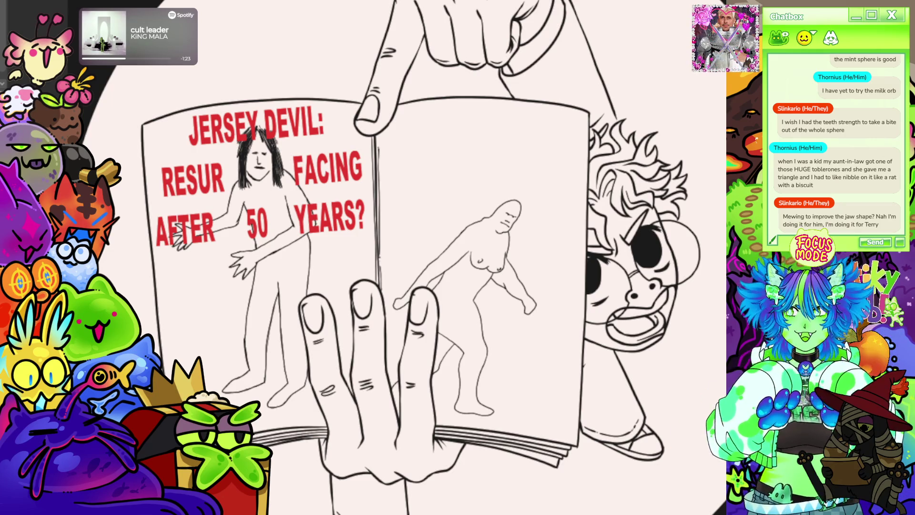
Step: Drag a rectangular marquee around the JERSEY DEVIL headline on the left page
{"action": "left_click_drag", "start_coordinate": [139, 81], "coordinate": [404, 263]}
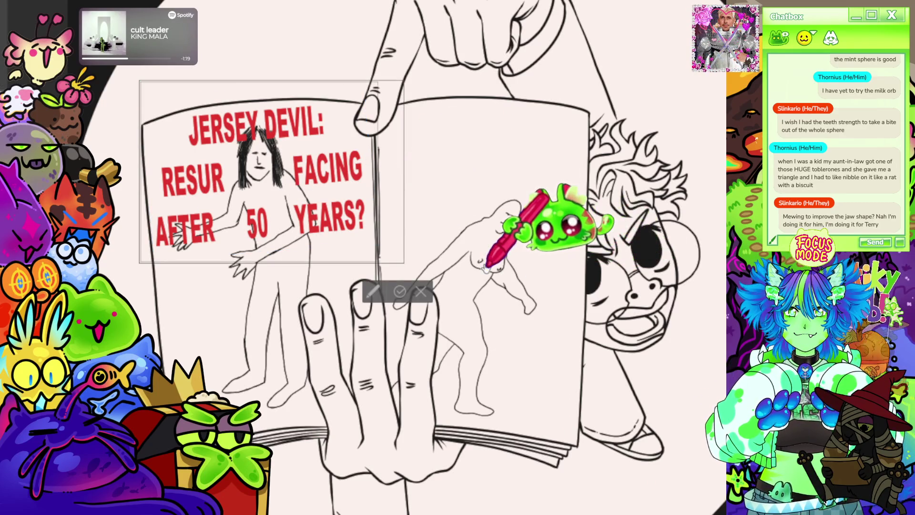
Step: Commit the headline and start a right-page caption reading 'BIGFOOT' in capitals
{"action": "key", "text": "ctrl+t"}
{"action": "left_click", "coordinate": [491, 171]}
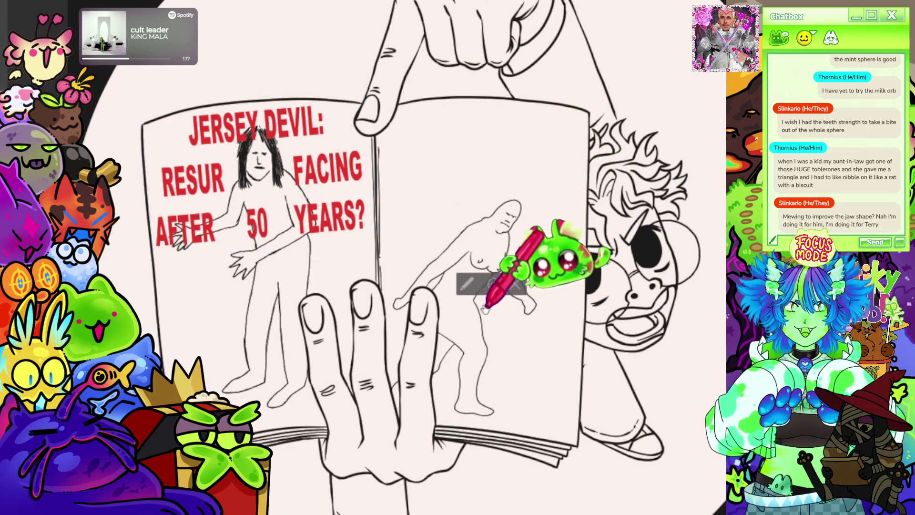
{"action": "type", "text": "Bigfoot"}
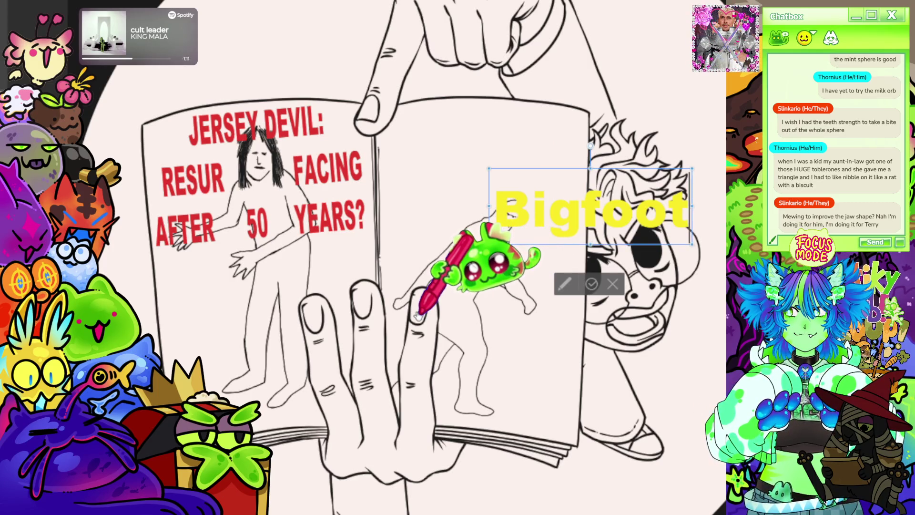
{"action": "key", "text": "BackSpace"}
{"action": "key", "text": "BackSpace"}
{"action": "key", "text": "BackSpace"}
{"action": "key", "text": "BackSpace"}
{"action": "key", "text": "BackSpace"}
{"action": "key", "text": "BackSpace"}
{"action": "type", "text": "IG"}
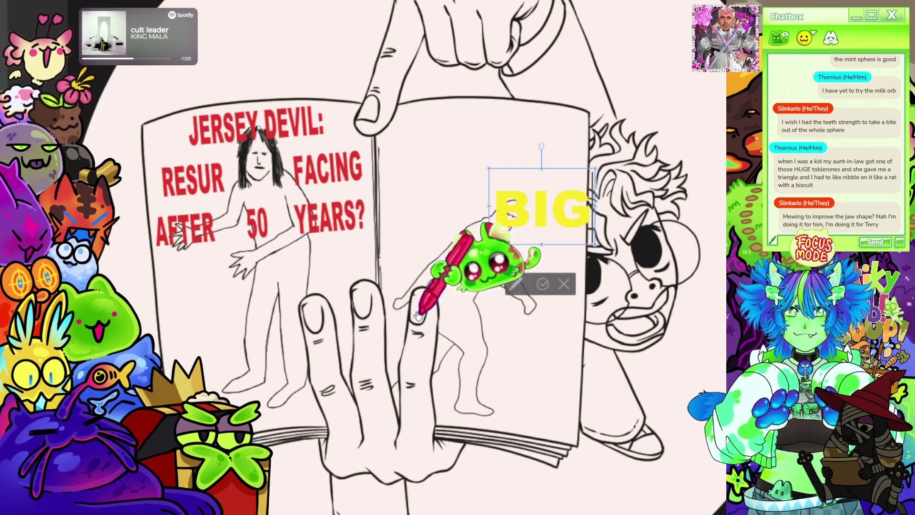
{"action": "type", "text": "FOOT"}
Step: Add the caption line 'Everything you' below BIGFOOT
{"action": "key", "text": "Return"}
{"action": "type", "text": "V"}
{"action": "key", "text": "BackSpace"}
{"action": "key", "text": "BackSpace"}
{"action": "key", "text": "Return"}
{"action": "type", "text": "everythin"}
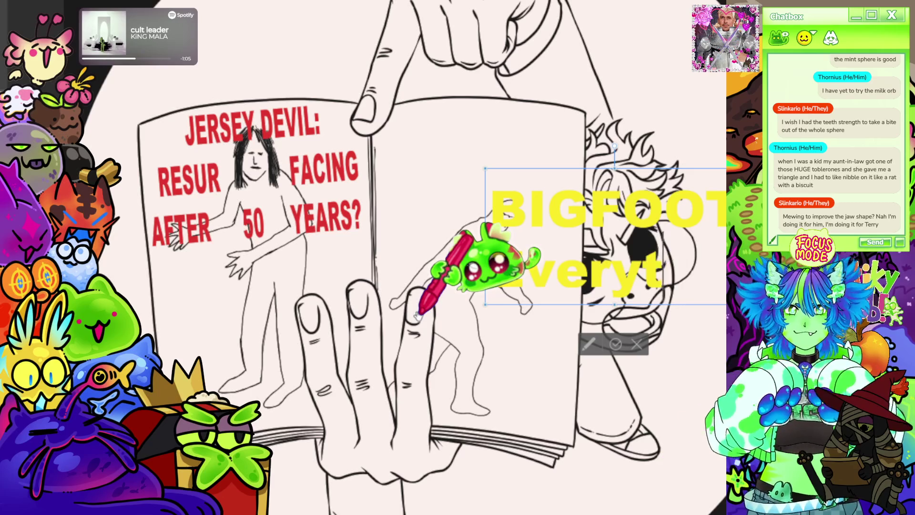
{"action": "type", "text": "g"}
{"action": "key", "text": "Home"}
{"action": "key", "text": "Delete"}
{"action": "type", "text": "E"}
{"action": "scroll", "coordinate": [418, 153], "scroll_direction": "down", "scroll_amount": 2}
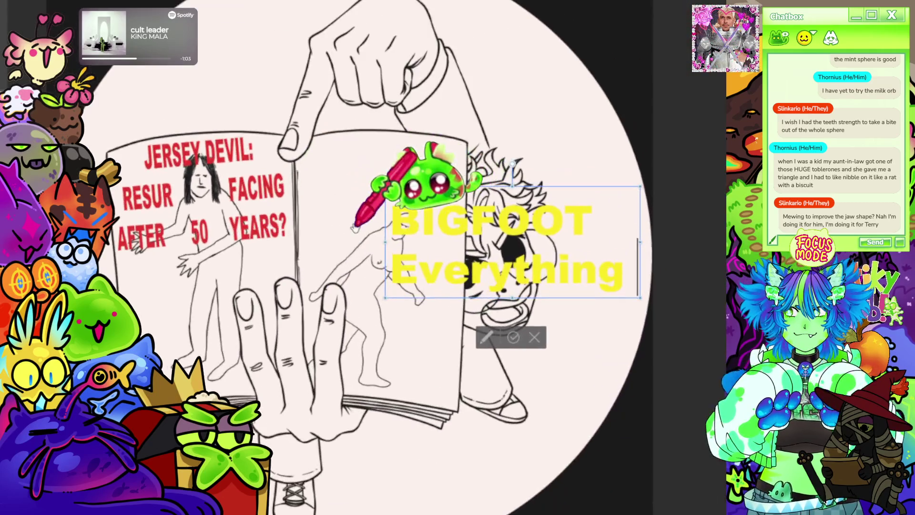
{"action": "type", "text": "you"}
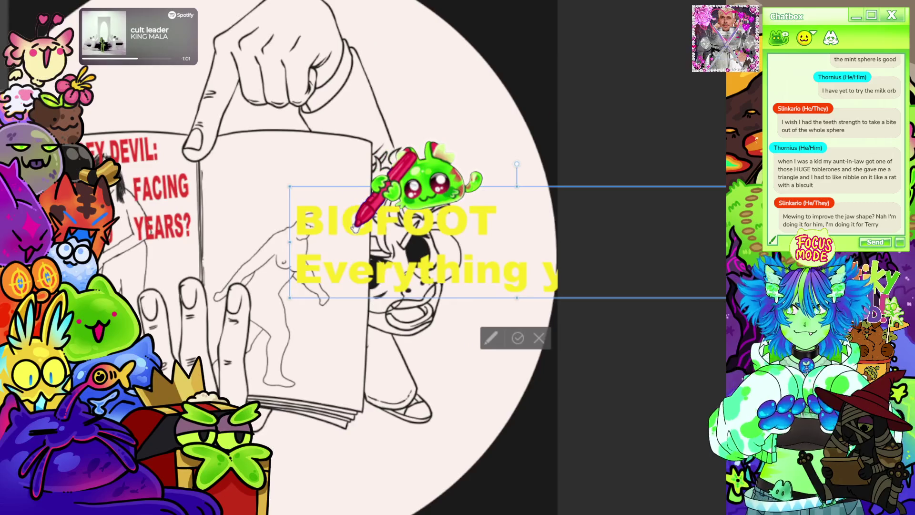
Step: Add the lines 'to know about', 'this sensitive' and 'cryptid'
{"action": "key", "text": "Return"}
{"action": "type", "text": "to know about"}
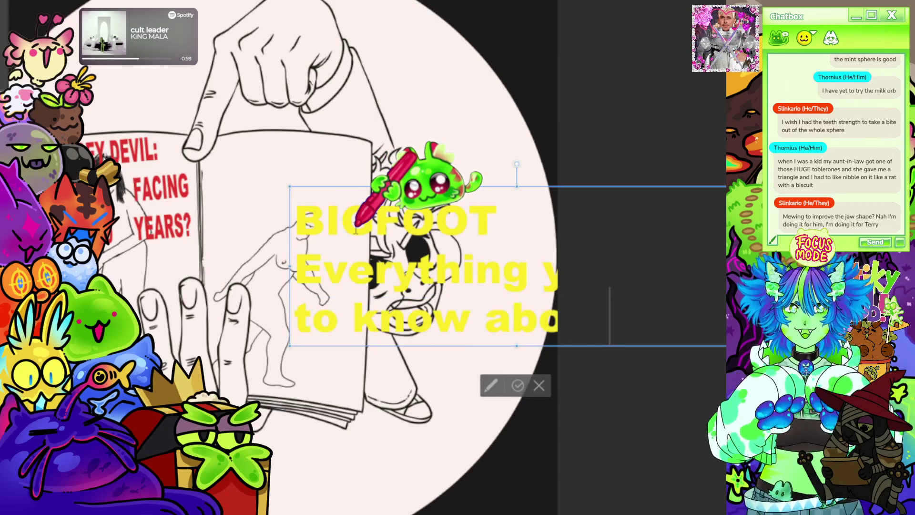
{"action": "key", "text": "Return"}
{"action": "type", "text": "this sensitiv"}
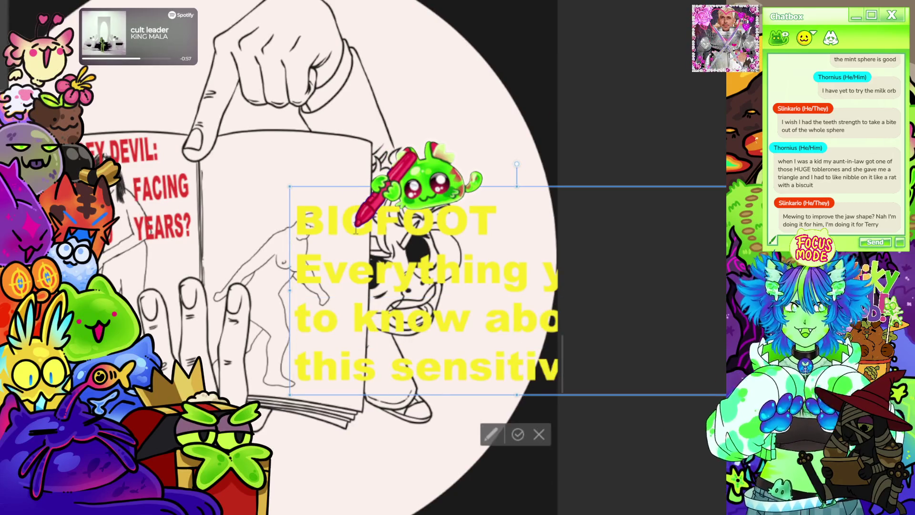
{"action": "key", "text": "Return"}
{"action": "type", "text": "cryptid"}
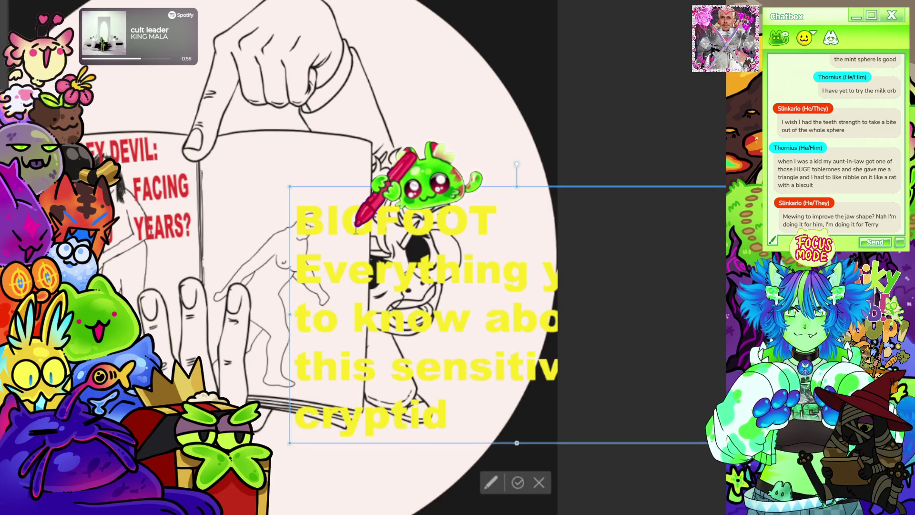
Step: Scale the BIGFOOT caption to about half size via its corner handle, then zoom back in
{"action": "scroll", "coordinate": [653, 82], "scroll_direction": "down", "scroll_amount": 2}
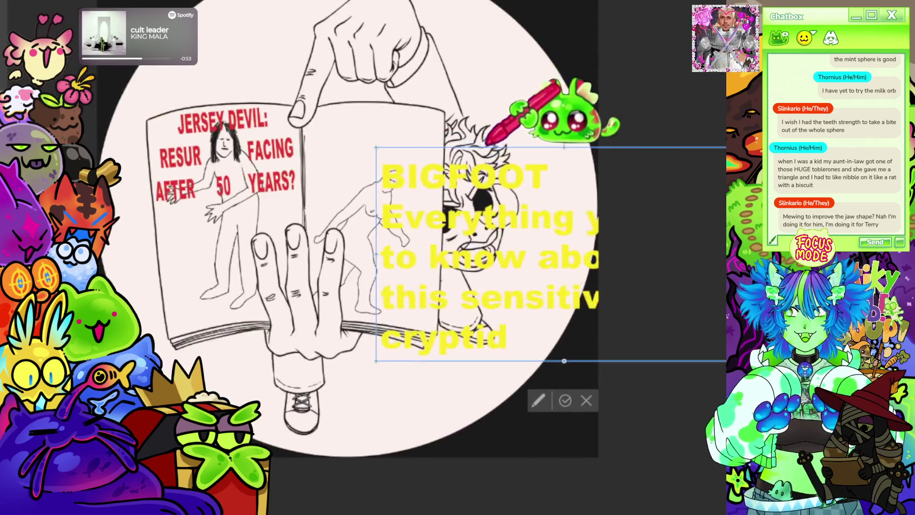
{"action": "scroll", "coordinate": [601, 138], "scroll_direction": "down", "scroll_amount": 4}
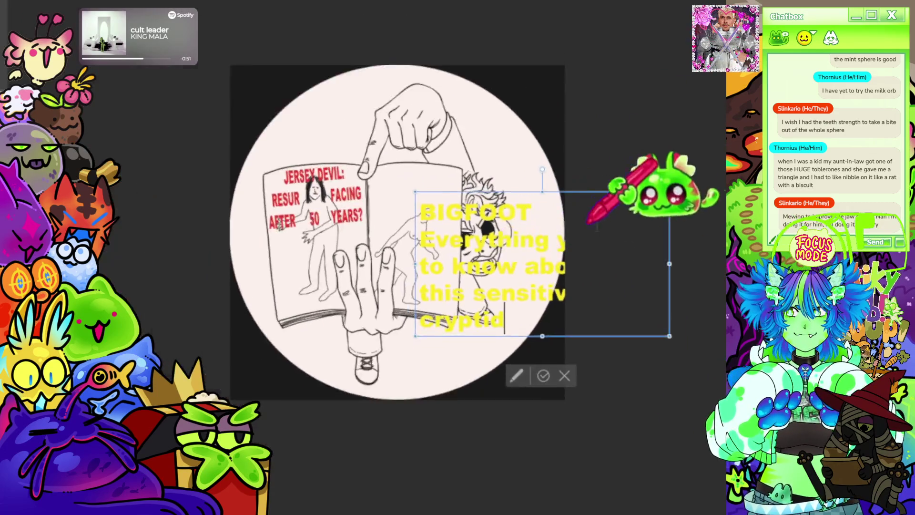
{"action": "scroll", "coordinate": [610, 167], "scroll_direction": "up", "scroll_amount": 2}
{"action": "left_click_drag", "start_coordinate": [706, 375], "coordinate": [502, 262]}
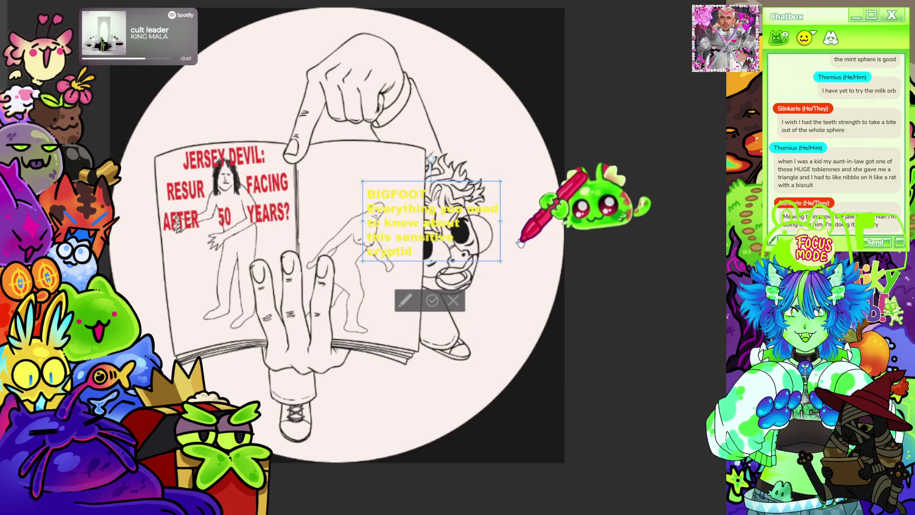
{"action": "scroll", "coordinate": [453, 214], "scroll_direction": "down", "scroll_amount": 2}
{"action": "scroll", "coordinate": [387, 195], "scroll_direction": "up", "scroll_amount": 3}
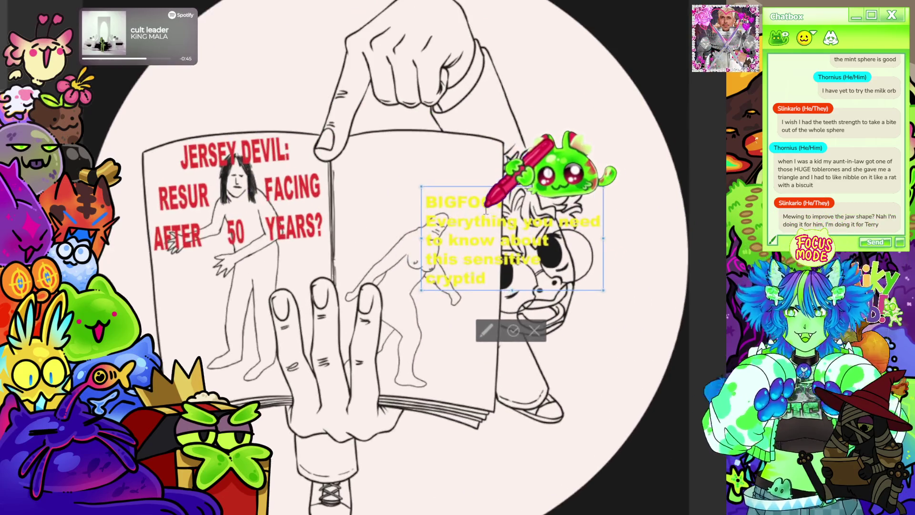
{"action": "scroll", "coordinate": [507, 206], "scroll_direction": "up", "scroll_amount": 1}
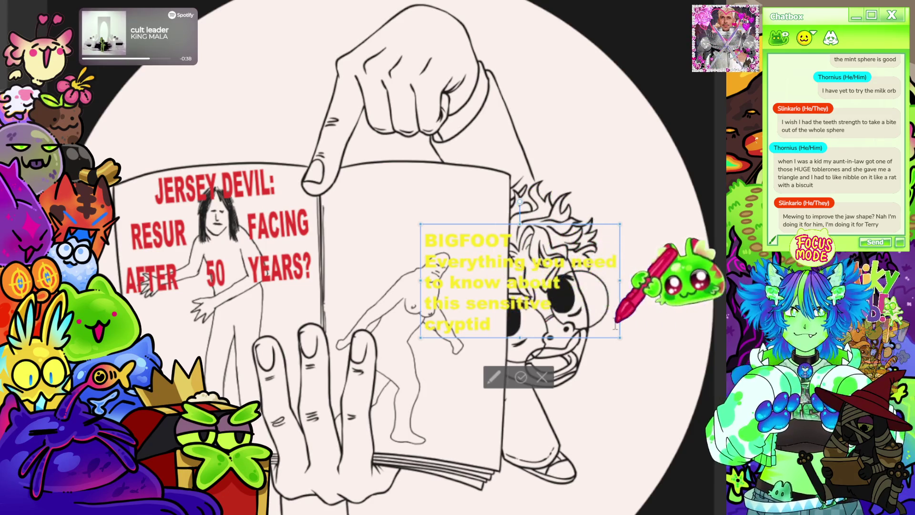
{"action": "scroll", "coordinate": [431, 272], "scroll_direction": "up", "scroll_amount": 5}
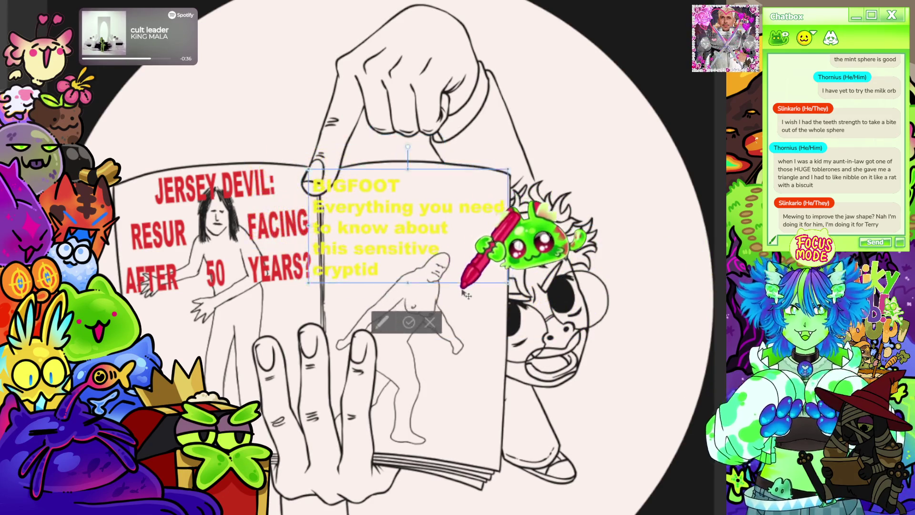
{"action": "scroll", "coordinate": [429, 264], "scroll_direction": "up", "scroll_amount": 3}
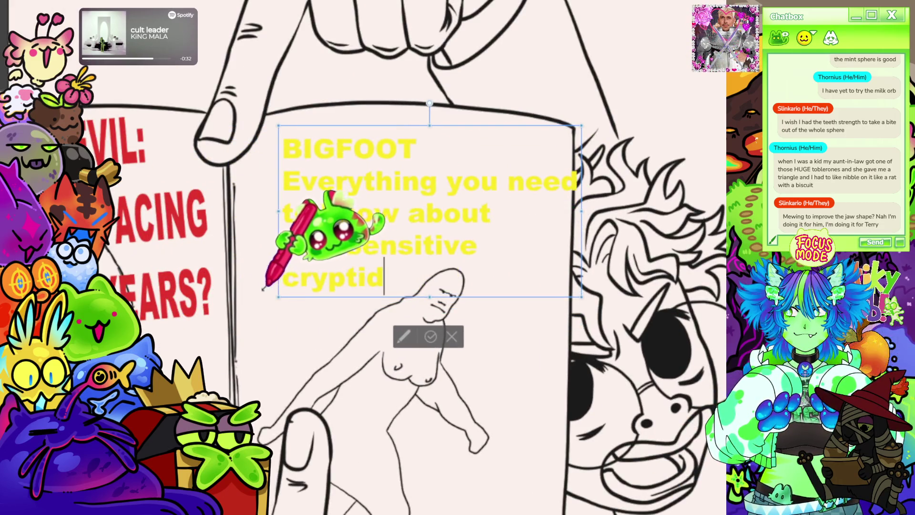
Step: Centre-align the BIGFOOT heading
{"action": "double_click", "coordinate": [402, 149]}
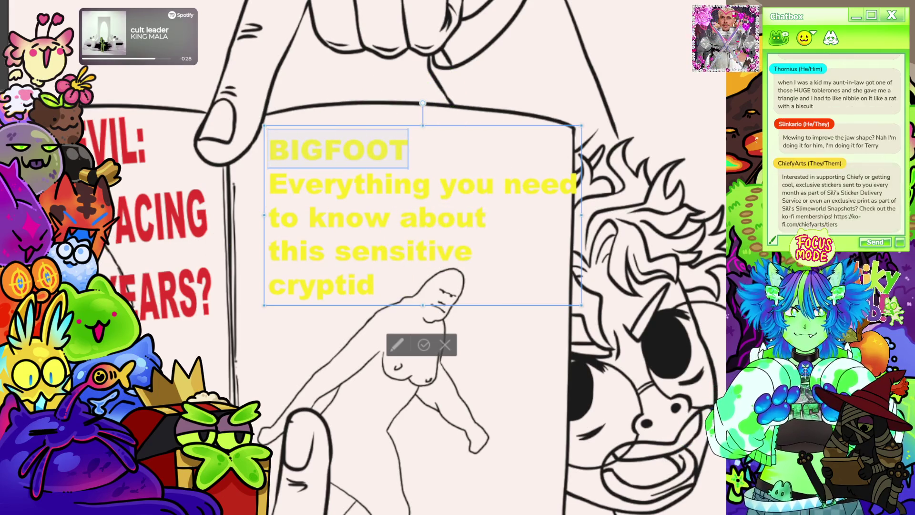
{"action": "key", "text": "ctrl+e"}
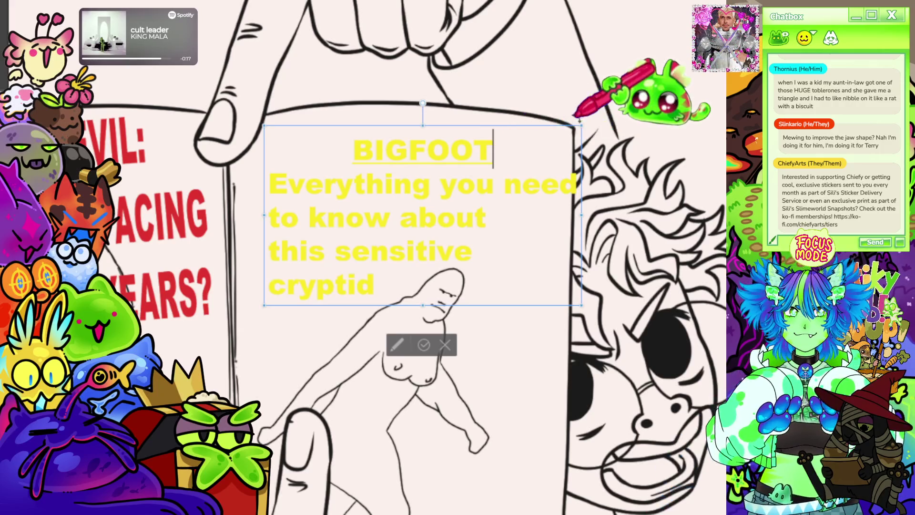
{"action": "scroll", "coordinate": [196, 135], "scroll_direction": "down", "scroll_amount": 1}
{"action": "scroll", "coordinate": [276, 138], "scroll_direction": "up", "scroll_amount": 1}
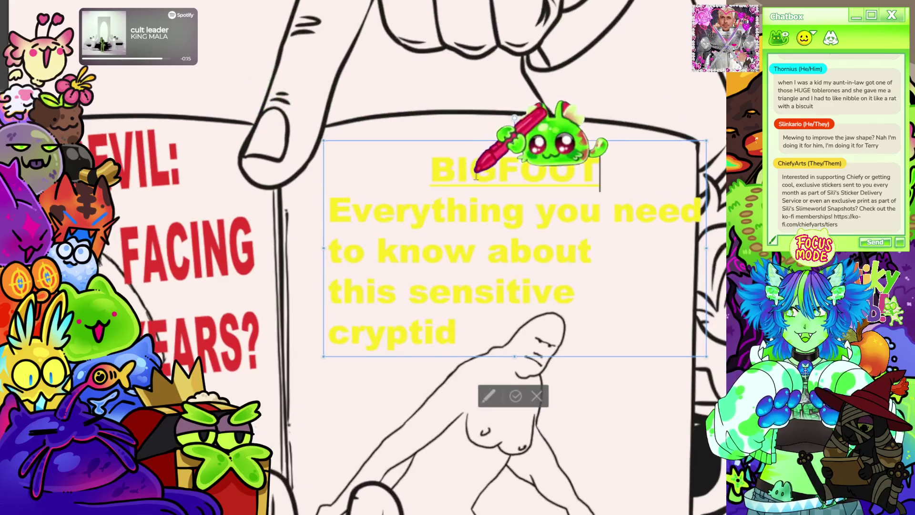
Step: Rewrap the caption so it ends 'to know about this / sensitive cryptid'
{"action": "left_click", "coordinate": [328, 288]}
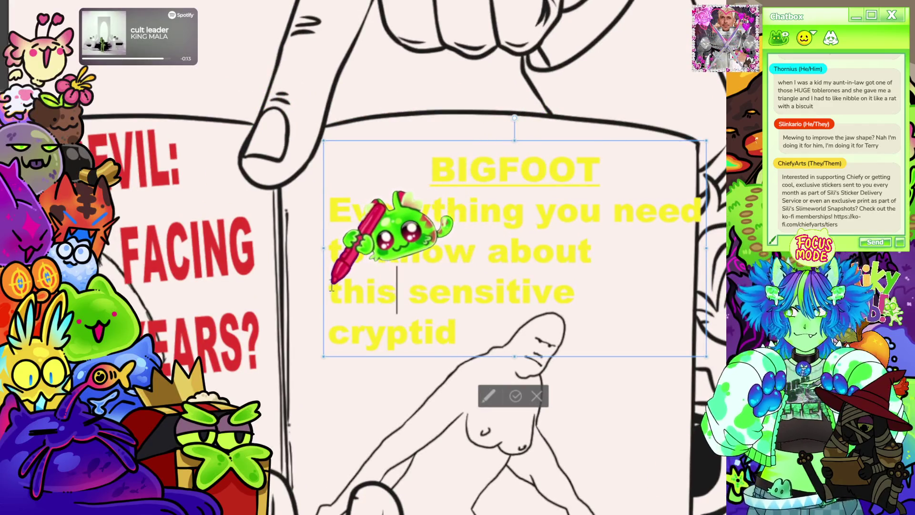
{"action": "key", "text": "BackSpace"}
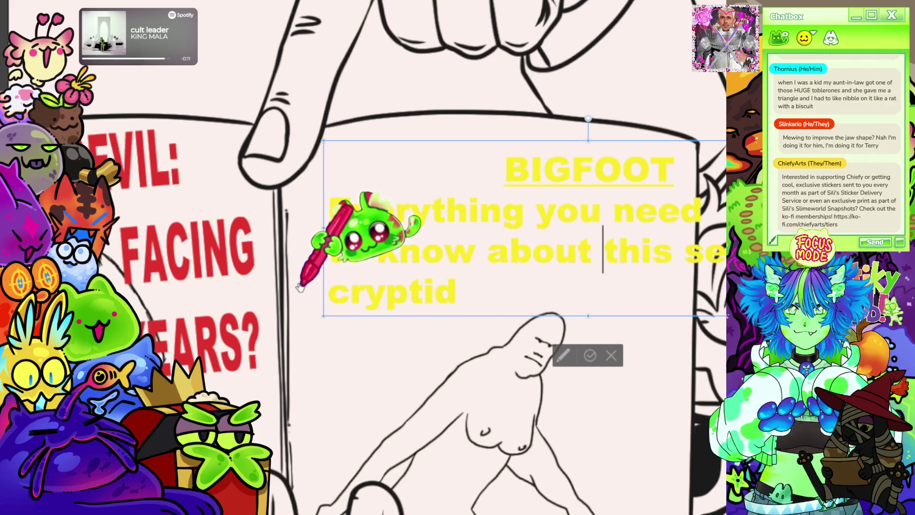
{"action": "key", "text": "Return"}
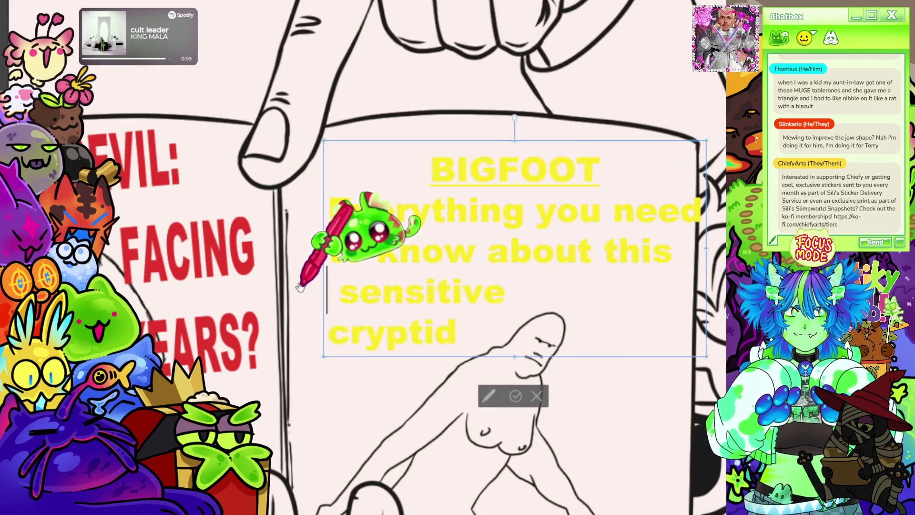
{"action": "key", "text": "Down"}
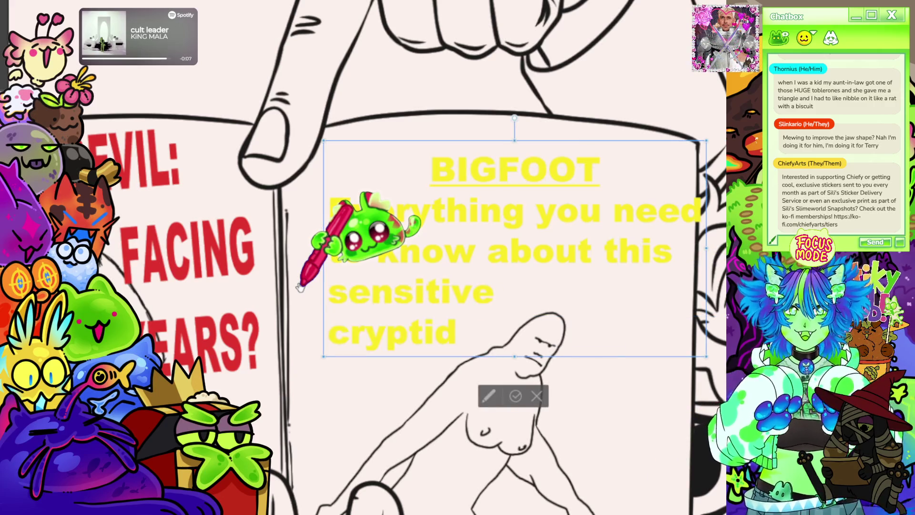
{"action": "key", "text": "BackSpace"}
{"action": "scroll", "coordinate": [477, 262], "scroll_direction": "down", "scroll_amount": 3}
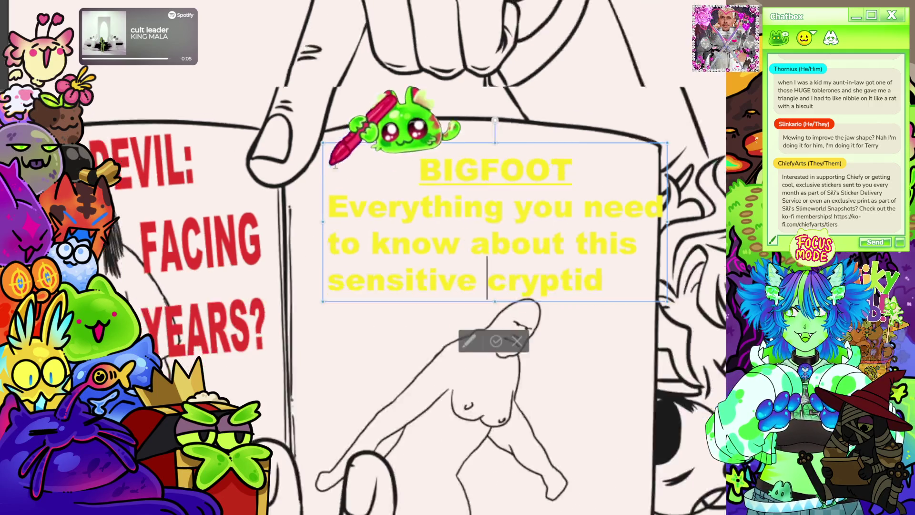
{"action": "scroll", "coordinate": [472, 147], "scroll_direction": "up", "scroll_amount": 1}
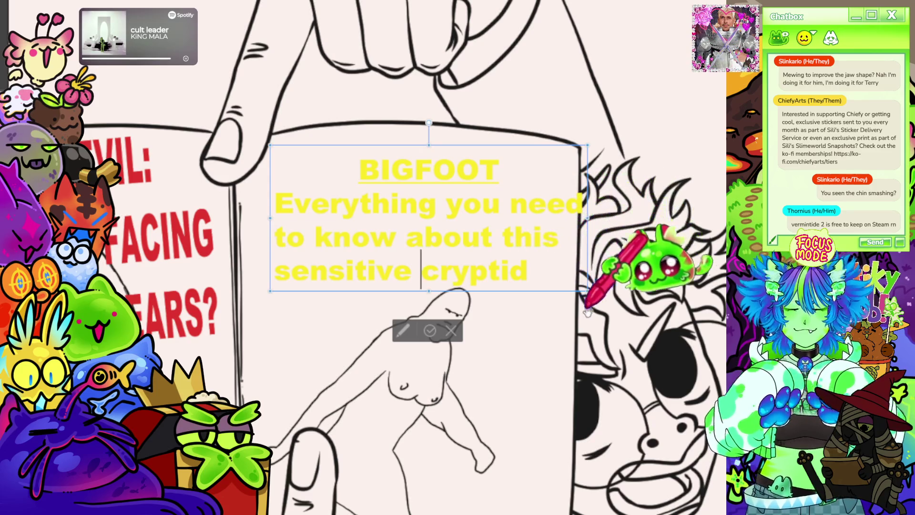
Step: Add a period after 'cryptid' to end the caption
{"action": "key", "text": "shift+End"}
{"action": "key", "text": "Right"}
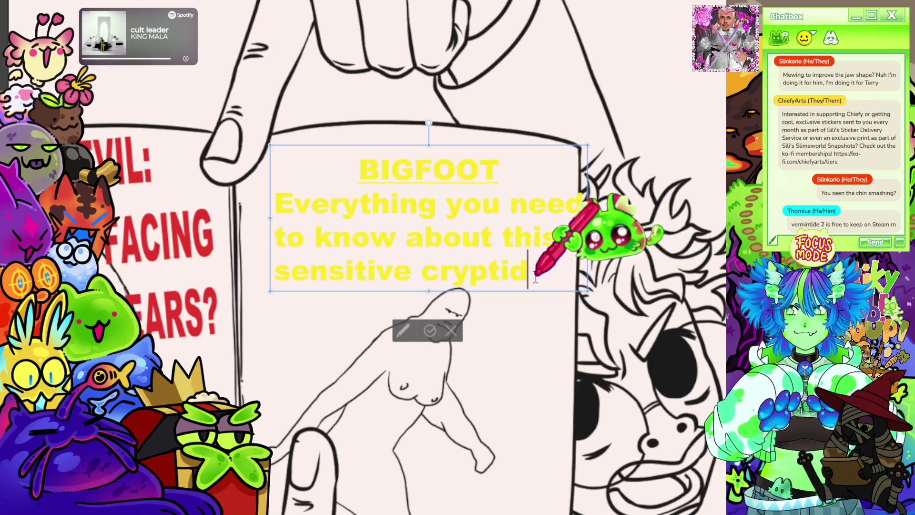
{"action": "type", "text": "."}
{"action": "scroll", "coordinate": [572, 281], "scroll_direction": "up", "scroll_amount": 2}
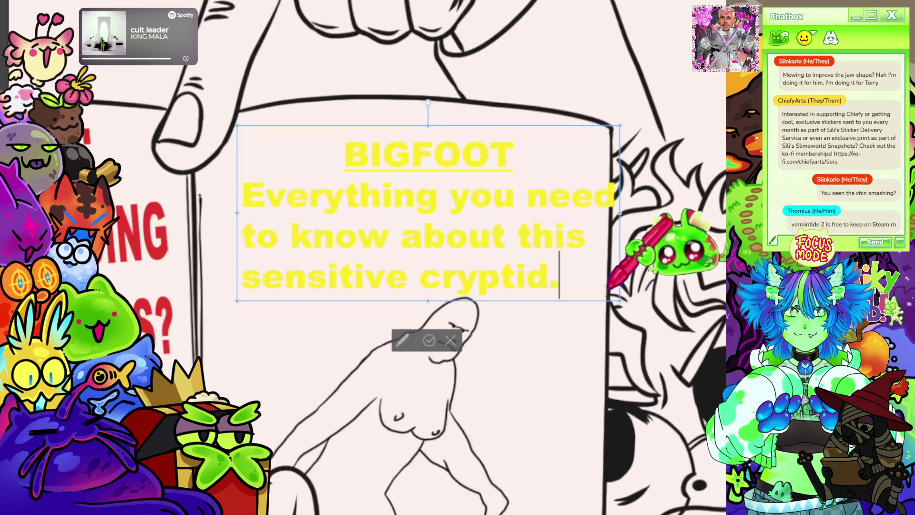
Step: Scale the caption down slightly, nudge it right, and tilt it slightly counter-clockwise
{"action": "left_click_drag", "start_coordinate": [612, 294], "coordinate": [552, 254]}
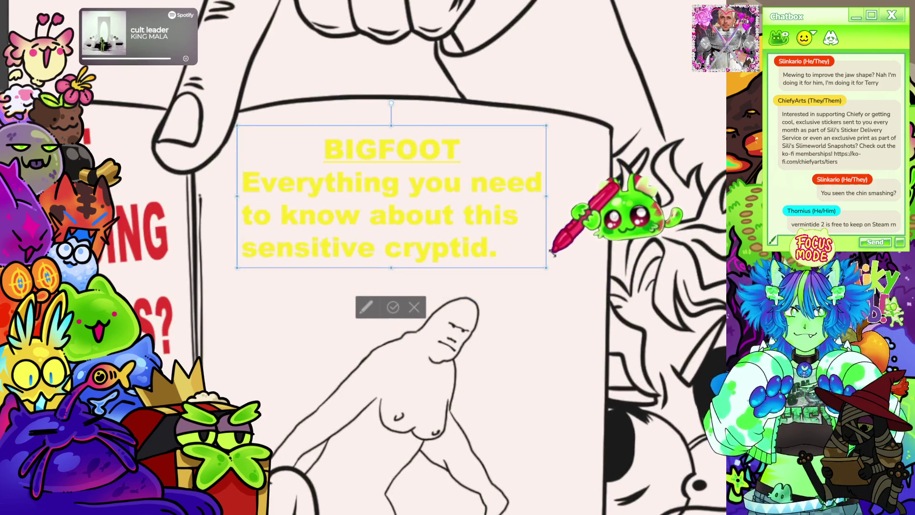
{"action": "left_click_drag", "start_coordinate": [482, 260], "coordinate": [528, 267]}
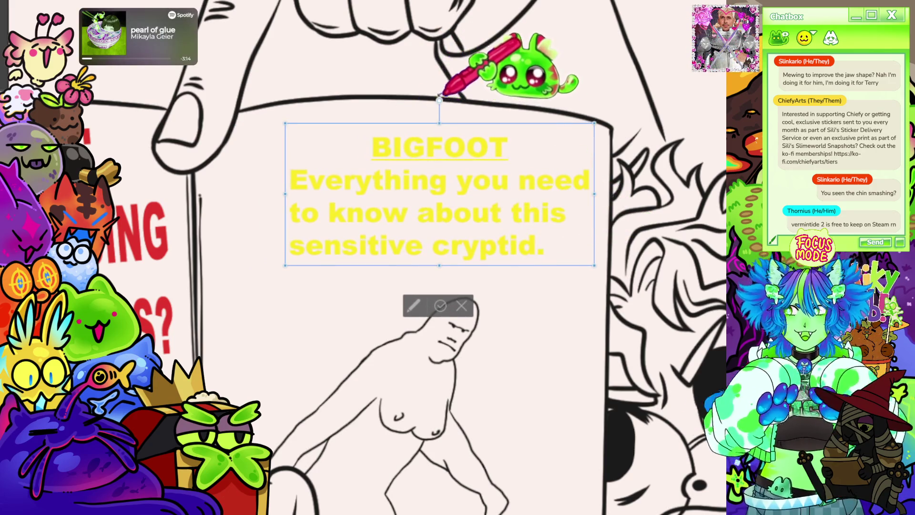
{"action": "left_click_drag", "start_coordinate": [439, 99], "coordinate": [444, 100]}
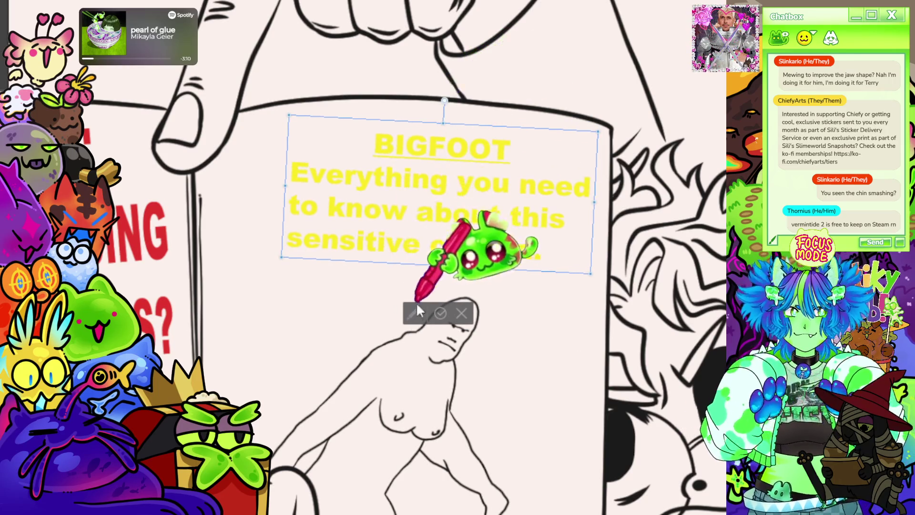
{"action": "scroll", "coordinate": [418, 311], "scroll_direction": "down", "scroll_amount": 3}
{"action": "scroll", "coordinate": [206, 305], "scroll_direction": "up", "scroll_amount": 2}
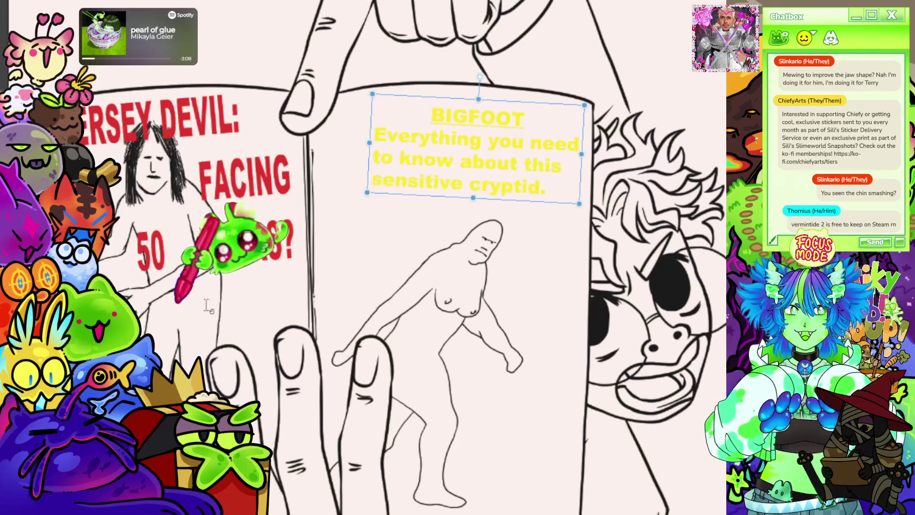
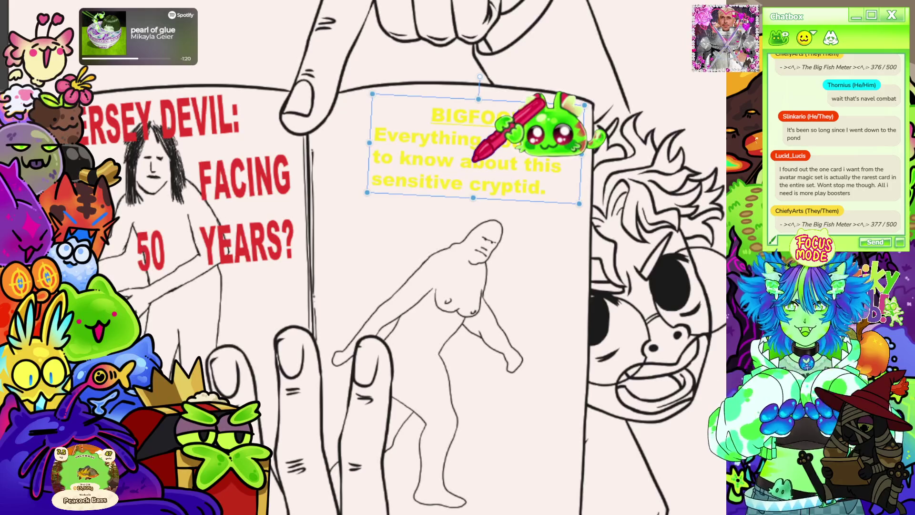
Step: Drag a text frame below the BIGFOOT blurb and type 'Alternative names:'
{"action": "scroll", "coordinate": [458, 258], "scroll_direction": "down", "scroll_amount": 5}
{"action": "scroll", "coordinate": [457, 258], "scroll_direction": "up", "scroll_amount": 5}
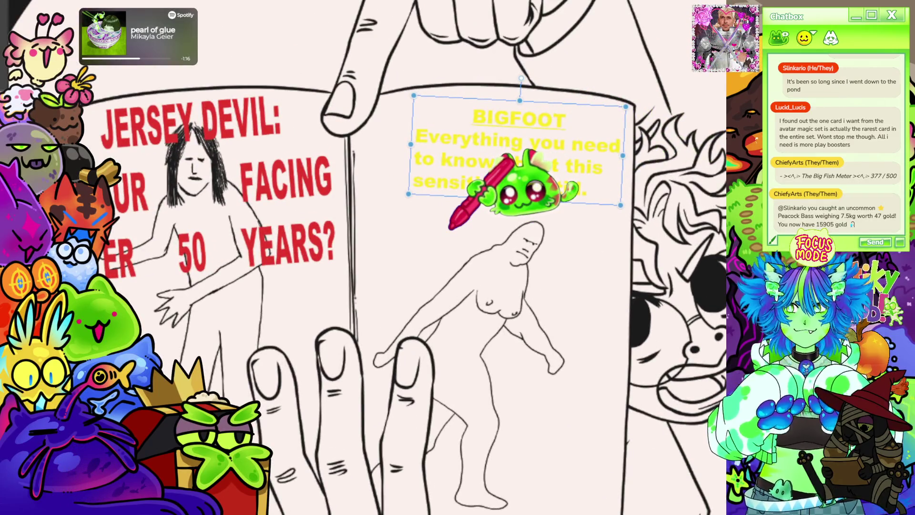
{"action": "scroll", "coordinate": [523, 225], "scroll_direction": "up", "scroll_amount": 2}
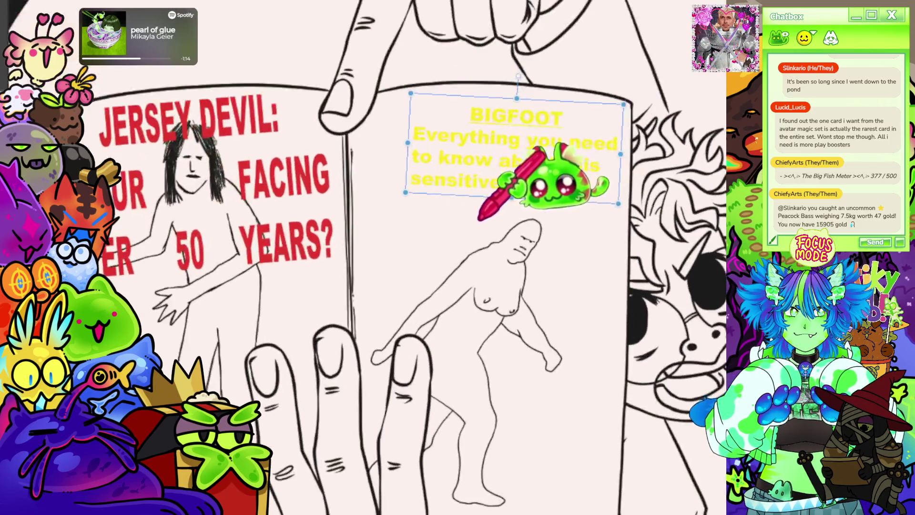
{"action": "key", "text": "p"}
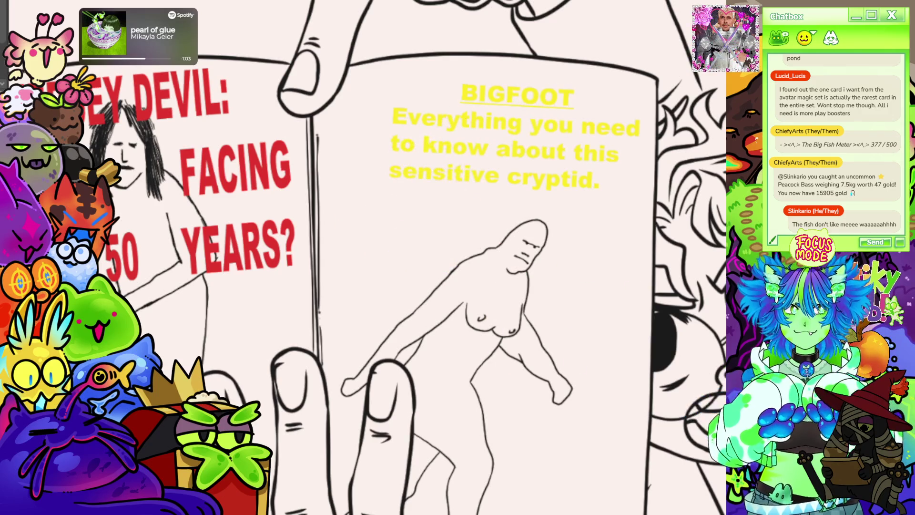
{"action": "mouse_move", "coordinate": [647, 69]}
{"action": "left_mouse_down"}
{"action": "mouse_move", "coordinate": [379, 194]}
{"action": "mouse_move", "coordinate": [385, 199]}
{"action": "left_mouse_up"}
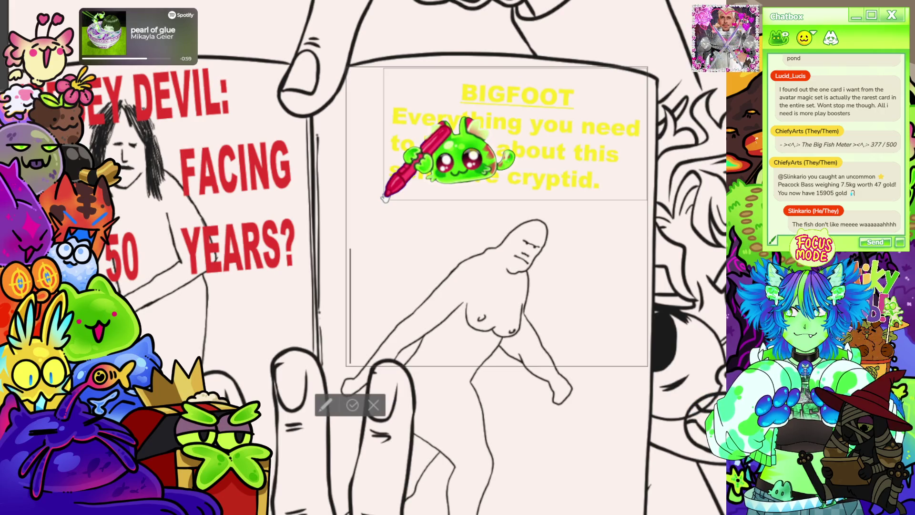
{"action": "type", "text": "Alte"}
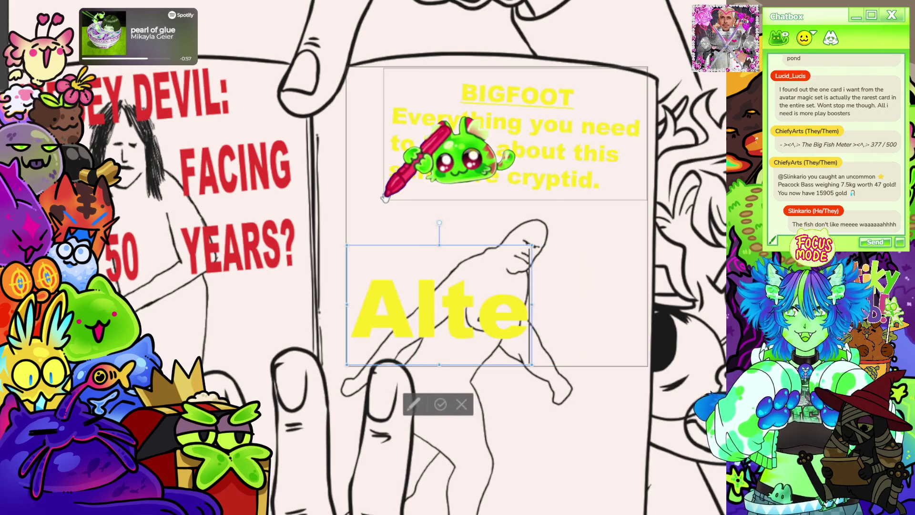
{"action": "key", "text": "BackSpace"}
{"action": "key", "text": "BackSpace"}
{"action": "key", "text": "BackSpace"}
{"action": "type", "text": "lterna"}
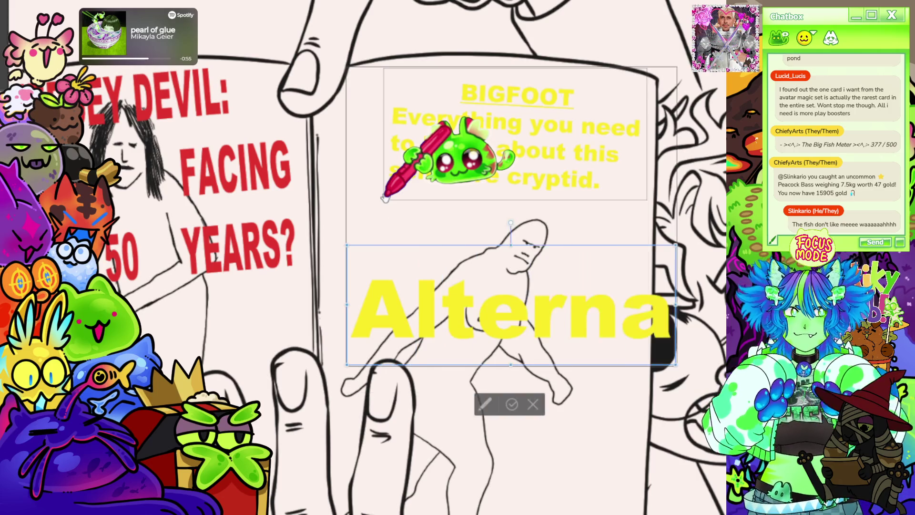
{"action": "type", "text": "tive nam"}
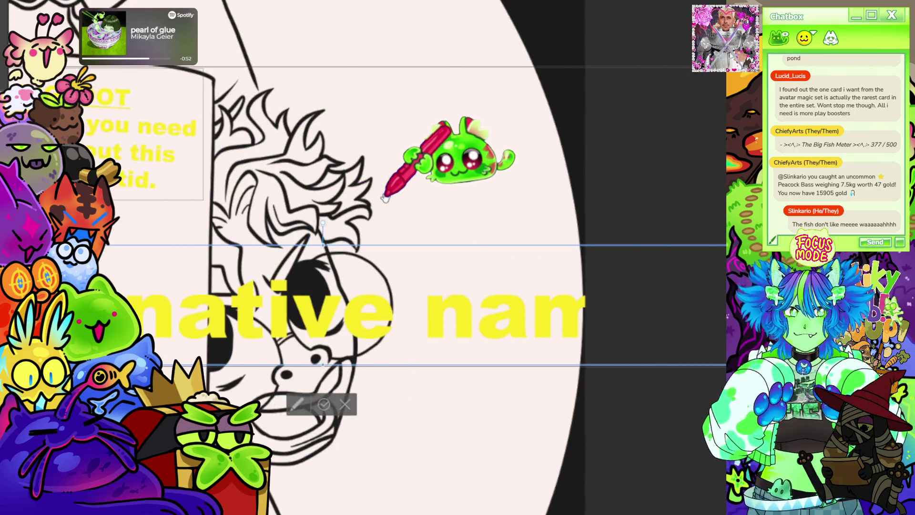
Step: Shrink the label's font size, then move it up and narrow its box near the blurb
{"action": "scroll", "coordinate": [385, 197], "scroll_direction": "down", "scroll_amount": 3}
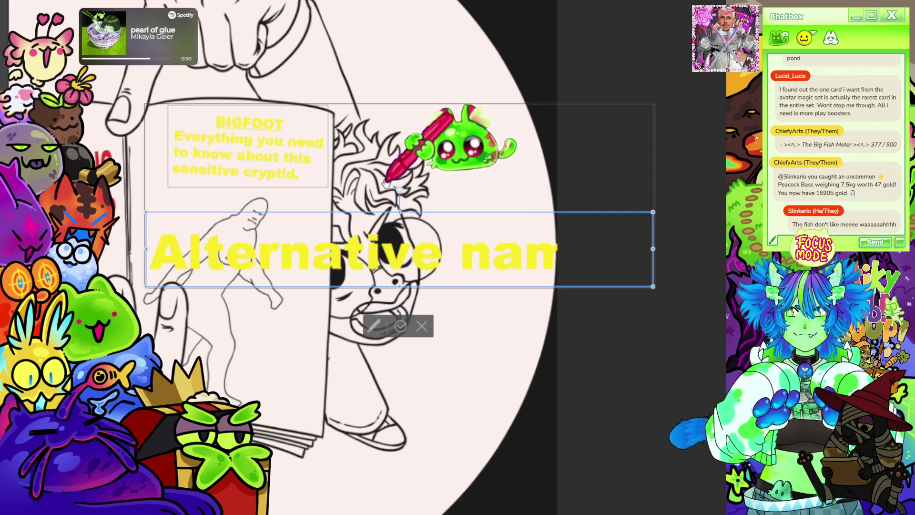
{"action": "key", "text": "ctrl+a"}
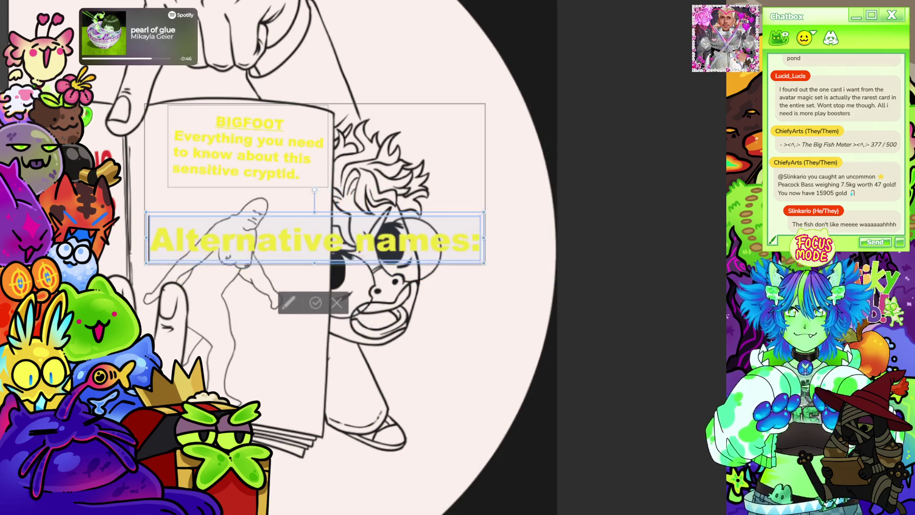
{"action": "key", "text": "ctrl+shift+less"}
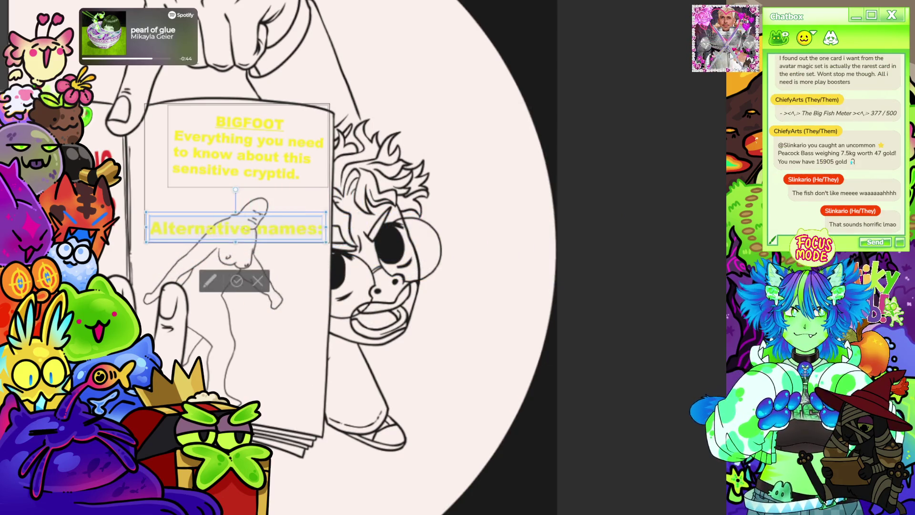
{"action": "scroll", "coordinate": [214, 265], "scroll_direction": "up", "scroll_amount": 3}
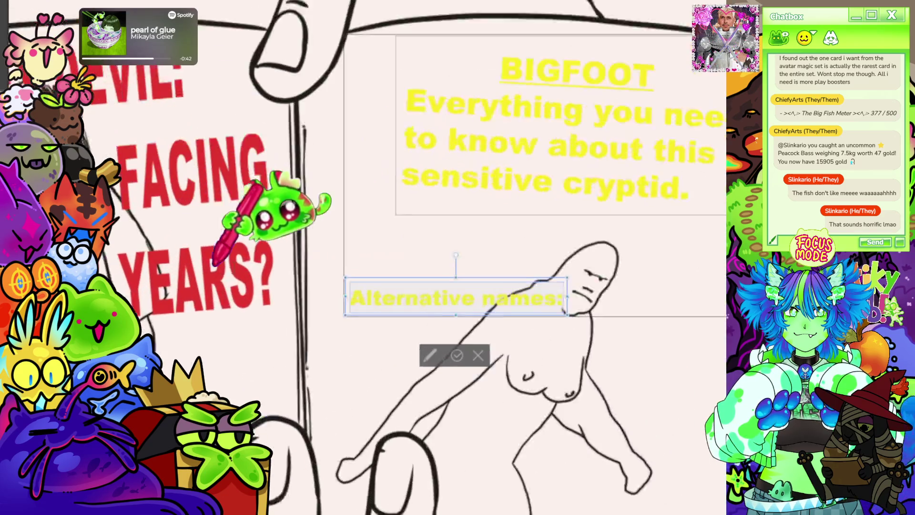
{"action": "scroll", "coordinate": [213, 264], "scroll_direction": "up", "scroll_amount": 1}
{"action": "mouse_move", "coordinate": [515, 306]}
{"action": "left_mouse_down"}
{"action": "mouse_move", "coordinate": [460, 275]}
{"action": "mouse_move", "coordinate": [477, 275]}
{"action": "left_mouse_up"}
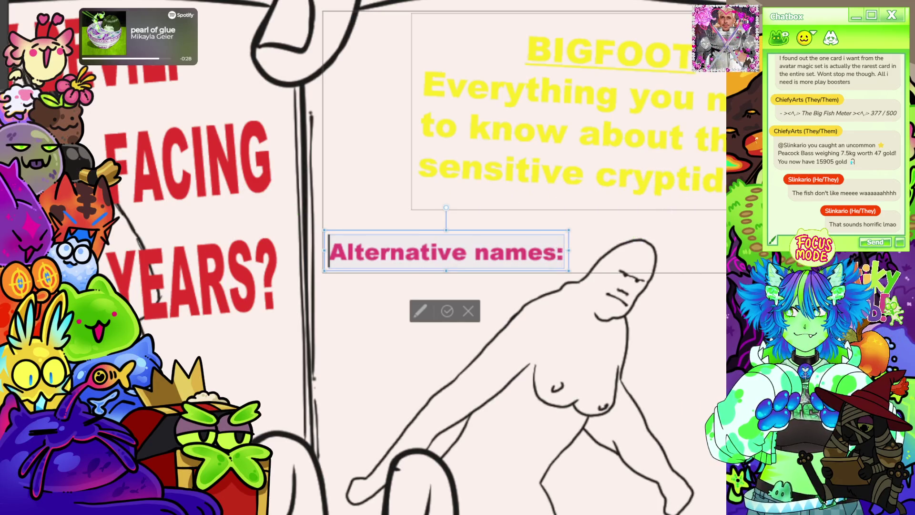
{"action": "left_click_drag", "start_coordinate": [569, 271], "coordinate": [493, 260]}
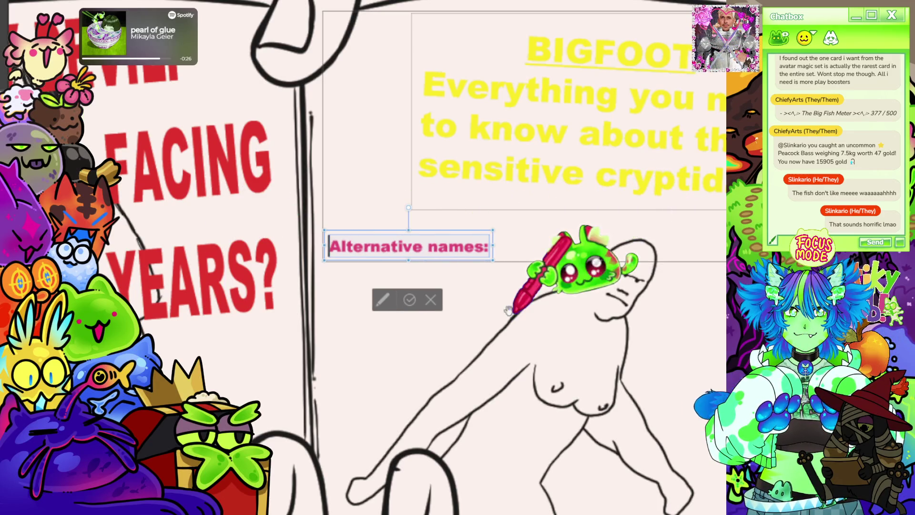
{"action": "left_click", "coordinate": [488, 245]}
Step: Add 'Sasquatch' on a new line under the label, fixing typos, and begin another line
{"action": "key", "text": "Return"}
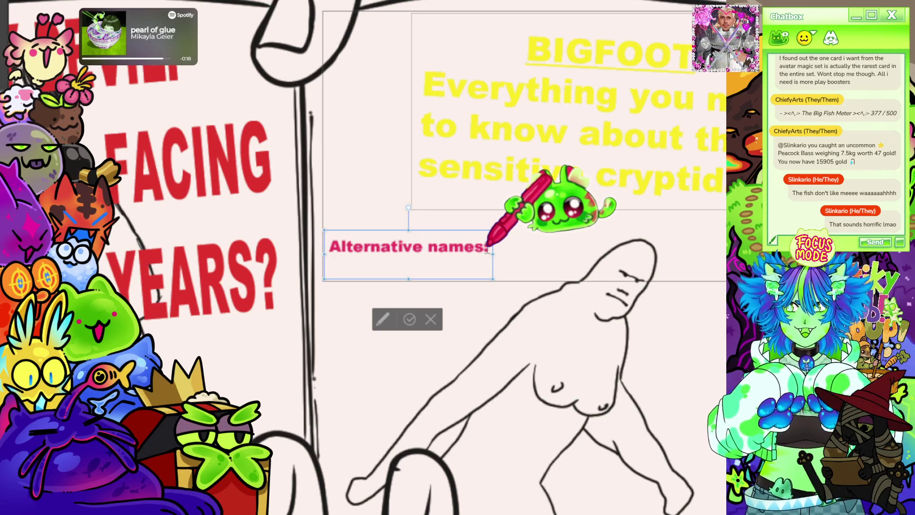
{"action": "type", "text": "Saq"}
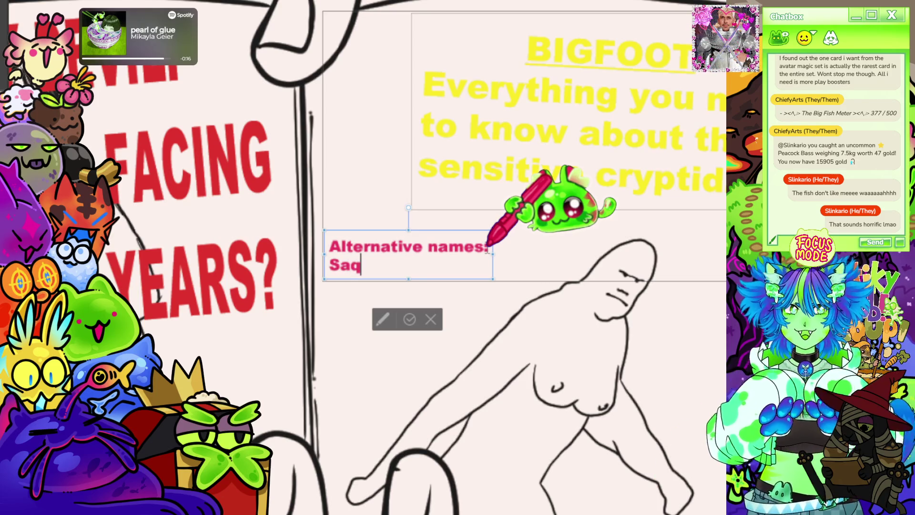
{"action": "type", "text": "s"}
{"action": "key", "text": "BackSpace"}
{"action": "key", "text": "BackSpace"}
{"action": "type", "text": "sa"}
{"action": "key", "text": "BackSpace"}
{"action": "type", "text": "qua"}
{"action": "key", "text": "BackSpace"}
{"action": "key", "text": "BackSpace"}
{"action": "key", "text": "BackSpace"}
{"action": "type", "text": "quath"}
{"action": "key", "text": "BackSpace"}
{"action": "type", "text": "ch"}
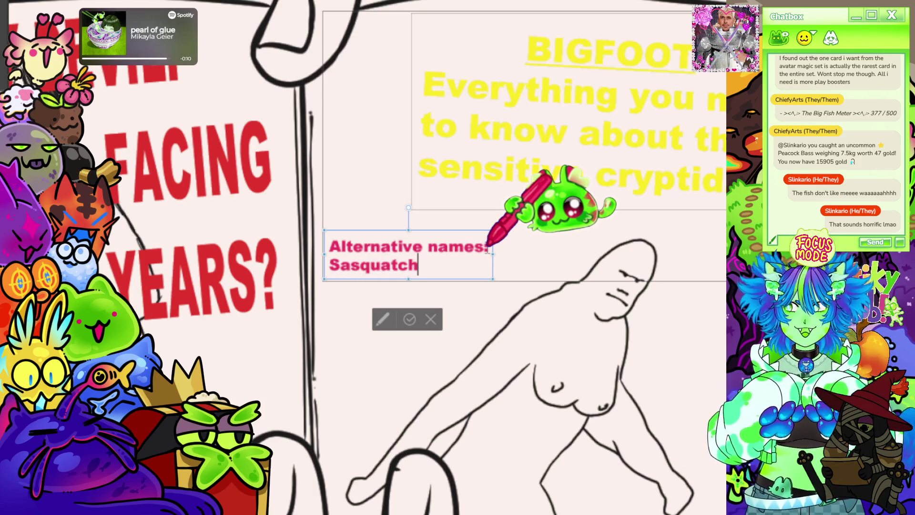
{"action": "key", "text": "Return"}
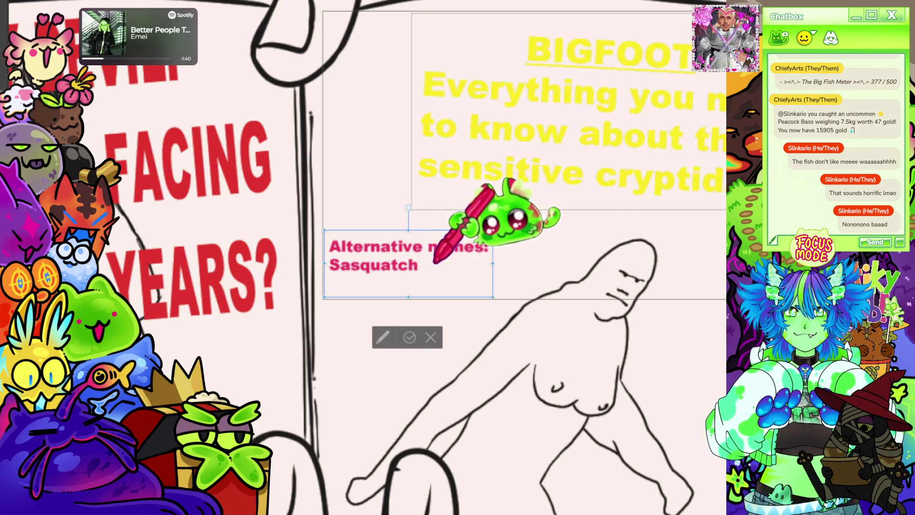
Step: Delete the 's' from 'names' so the label reads 'Alternative name:', then view the whole page
{"action": "left_click", "coordinate": [474, 248]}
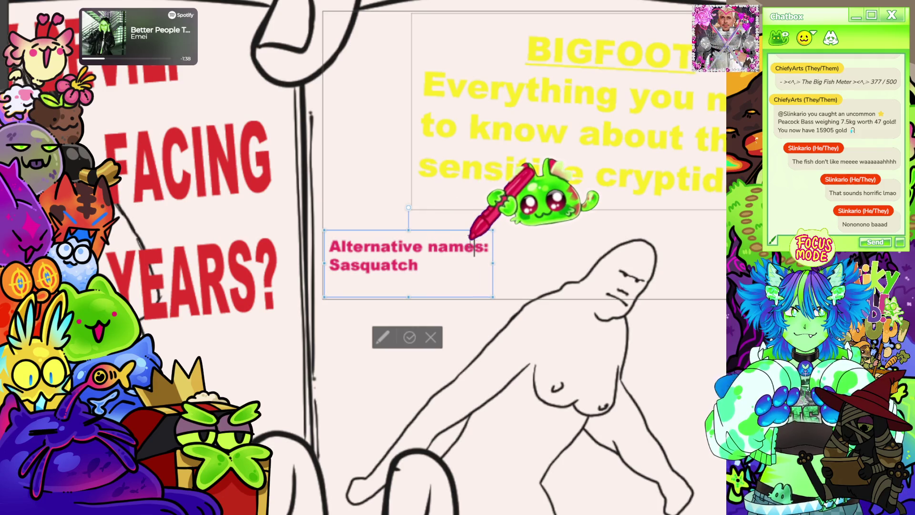
{"action": "key", "text": "Delete"}
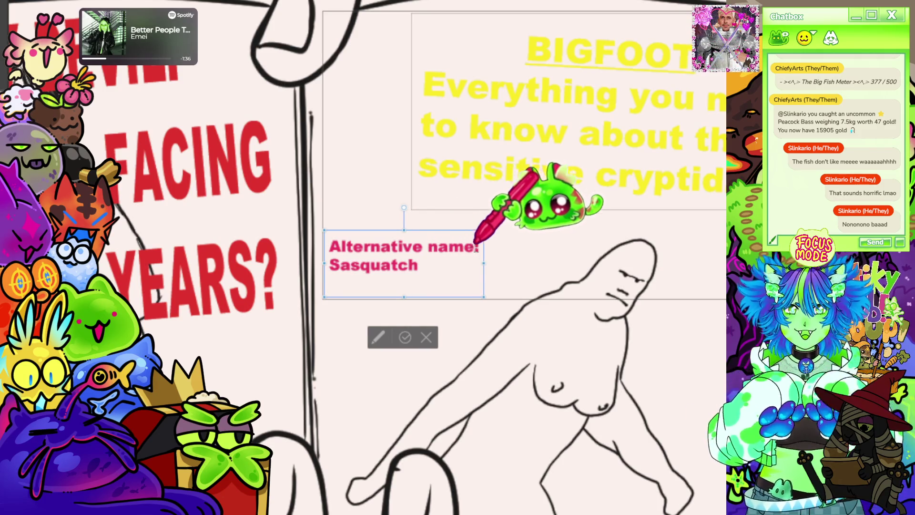
{"action": "scroll", "coordinate": [489, 262], "scroll_direction": "down", "scroll_amount": 3}
{"action": "mouse_move", "coordinate": [530, 260]}
{"action": "left_mouse_down"}
{"action": "mouse_move", "coordinate": [280, 101]}
{"action": "mouse_move", "coordinate": [422, 153]}
{"action": "mouse_move", "coordinate": [546, 153]}
{"action": "mouse_move", "coordinate": [451, 181]}
{"action": "left_mouse_up"}
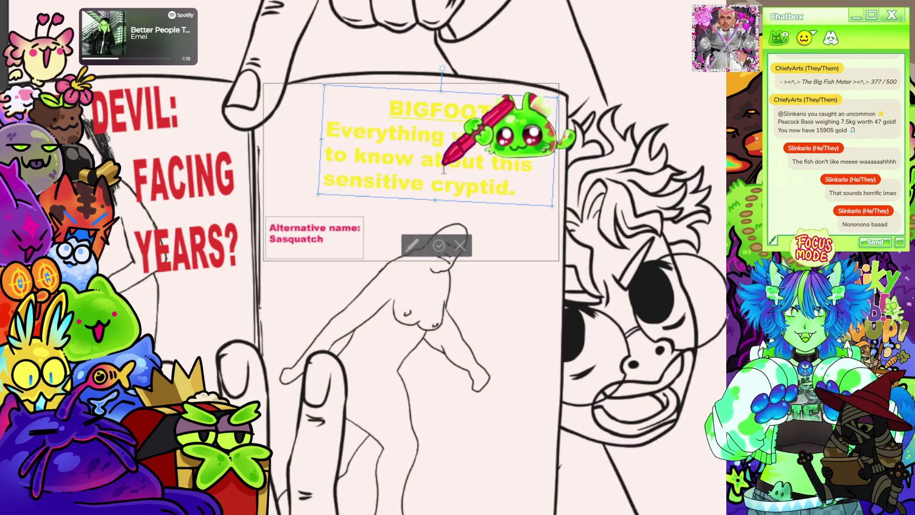
{"action": "scroll", "coordinate": [493, 250], "scroll_direction": "down", "scroll_amount": 2}
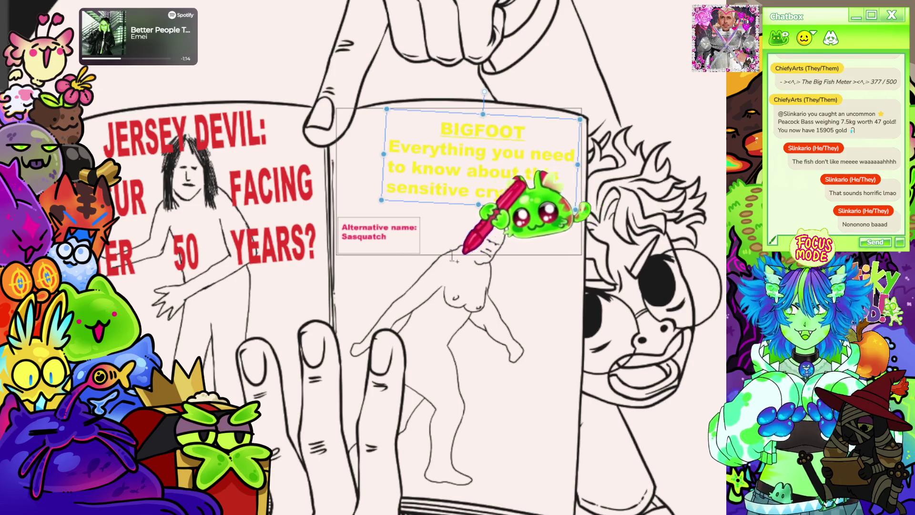
{"action": "key", "text": "ctrl+0"}
{"action": "scroll", "coordinate": [376, 250], "scroll_direction": "up", "scroll_amount": 5}
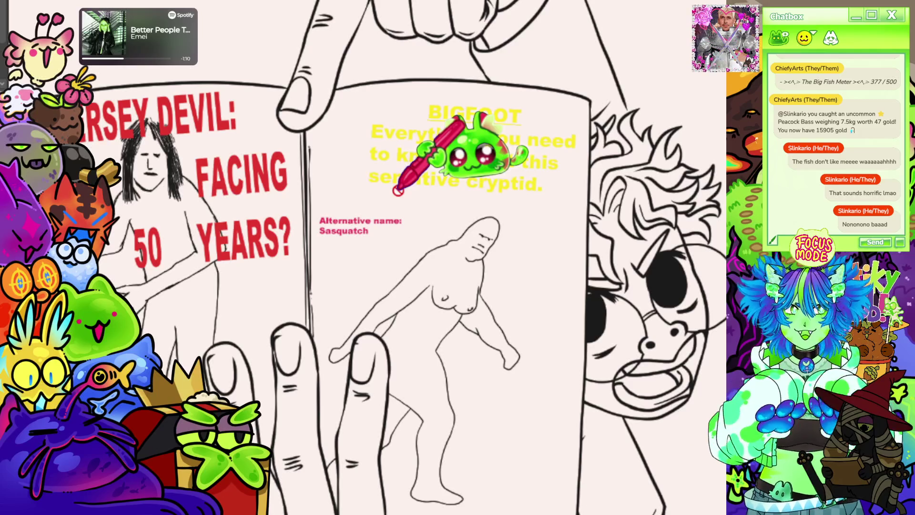
{"action": "scroll", "coordinate": [526, 204], "scroll_direction": "down", "scroll_amount": 5}
{"action": "scroll", "coordinate": [439, 184], "scroll_direction": "up", "scroll_amount": 1}
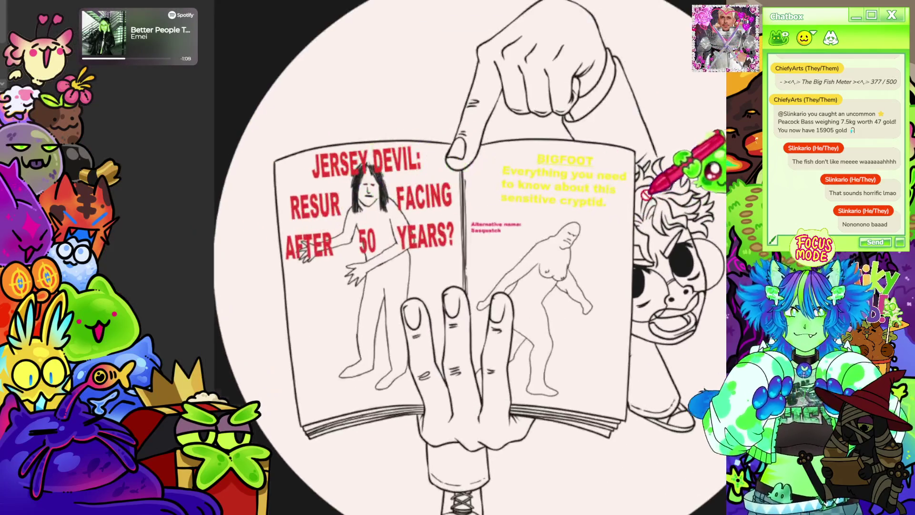
{"action": "scroll", "coordinate": [648, 193], "scroll_direction": "up", "scroll_amount": 2}
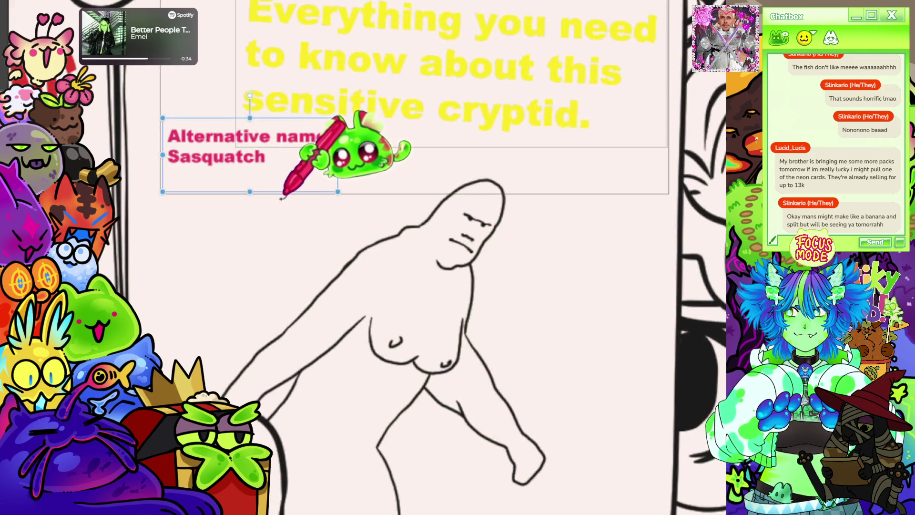
Step: Move the label box lower left, delete its text, and shift the empty box down and right
{"action": "left_click_drag", "start_coordinate": [284, 192], "coordinate": [272, 214]}
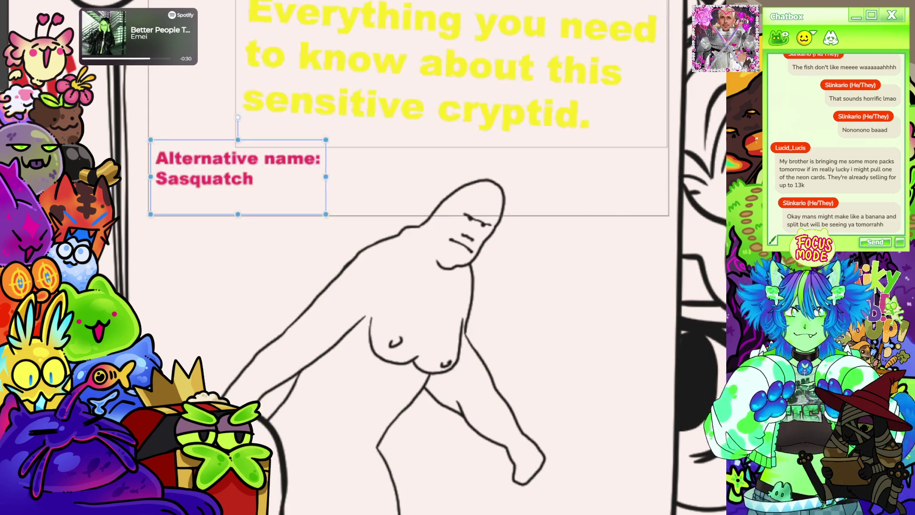
{"action": "left_click_drag", "start_coordinate": [269, 185], "coordinate": [270, 254]}
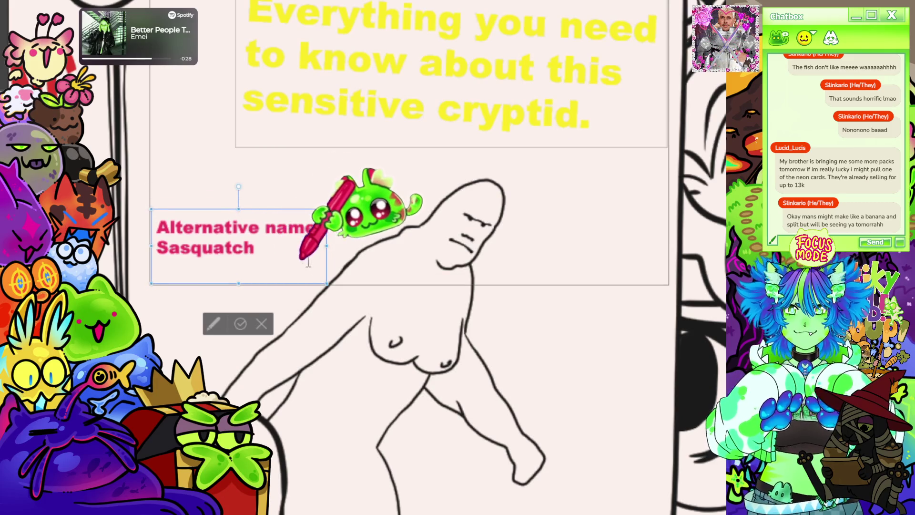
{"action": "mouse_move", "coordinate": [325, 261]}
{"action": "left_mouse_down"}
{"action": "mouse_move", "coordinate": [171, 238]}
{"action": "mouse_move", "coordinate": [181, 250]}
{"action": "mouse_move", "coordinate": [200, 241]}
{"action": "mouse_move", "coordinate": [324, 283]}
{"action": "left_mouse_up"}
{"action": "mouse_move", "coordinate": [272, 257]}
{"action": "left_mouse_down"}
{"action": "mouse_move", "coordinate": [157, 205]}
{"action": "mouse_move", "coordinate": [255, 264]}
{"action": "left_mouse_up"}
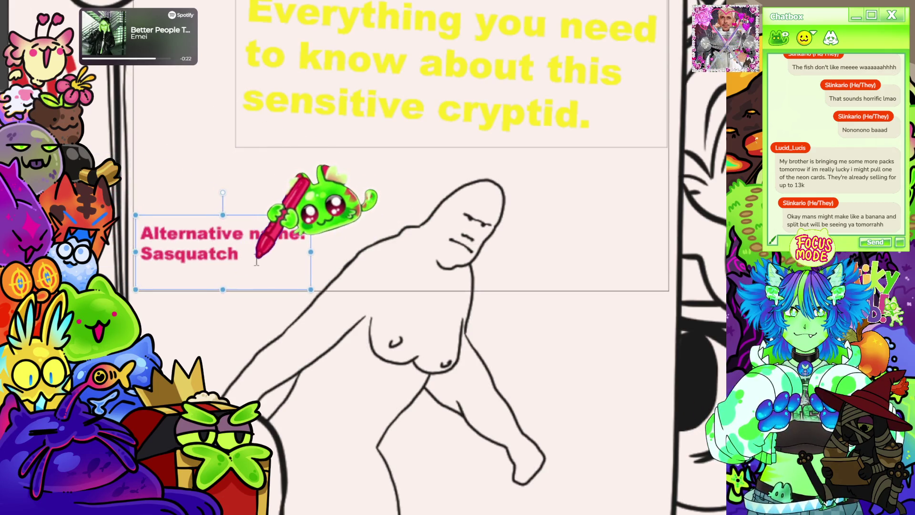
{"action": "key", "text": "BackSpace"}
{"action": "key", "text": "BackSpace"}
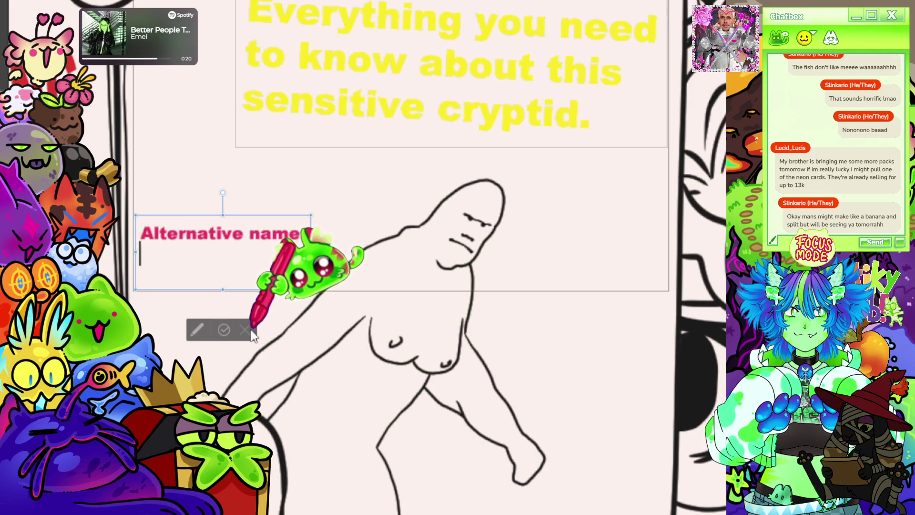
{"action": "key", "text": "BackSpace"}
{"action": "key", "text": "BackSpace"}
{"action": "key", "text": "BackSpace"}
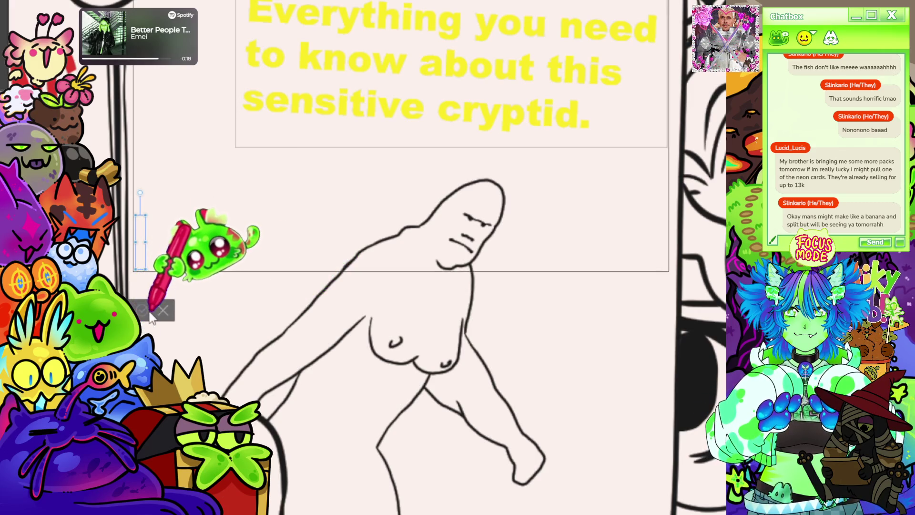
{"action": "left_click", "coordinate": [146, 312]}
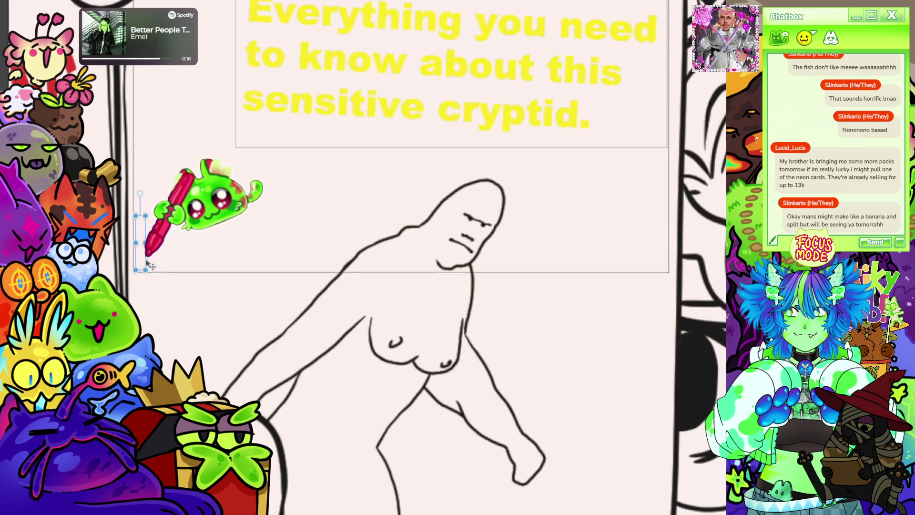
{"action": "left_click_drag", "start_coordinate": [147, 262], "coordinate": [155, 272]}
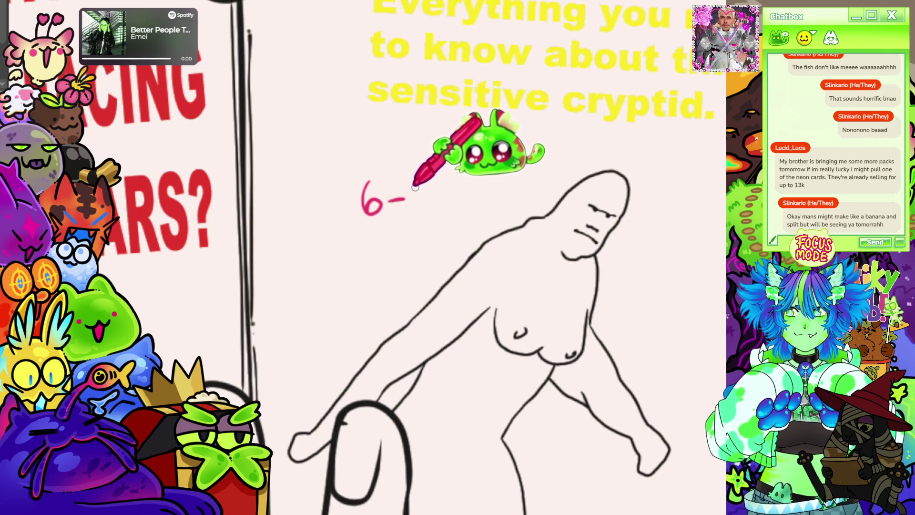
Step: Hand-letter '6-15ft tall' with an arrow and the 'wild man' - se'sxac note in pink
{"action": "mouse_move", "coordinate": [421, 197]}
{"action": "left_mouse_down"}
{"action": "mouse_move", "coordinate": [432, 191]}
{"action": "mouse_move", "coordinate": [457, 206]}
{"action": "left_mouse_up"}
{"action": "mouse_move", "coordinate": [353, 233]}
{"action": "left_mouse_down"}
{"action": "mouse_move", "coordinate": [351, 251]}
{"action": "mouse_move", "coordinate": [371, 235]}
{"action": "mouse_move", "coordinate": [408, 251]}
{"action": "left_mouse_up"}
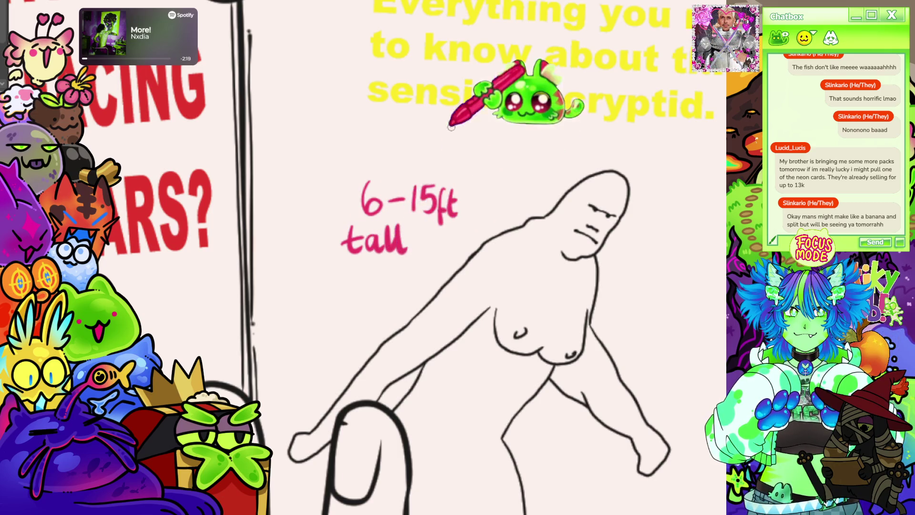
{"action": "left_click_drag", "start_coordinate": [466, 193], "coordinate": [491, 211]}
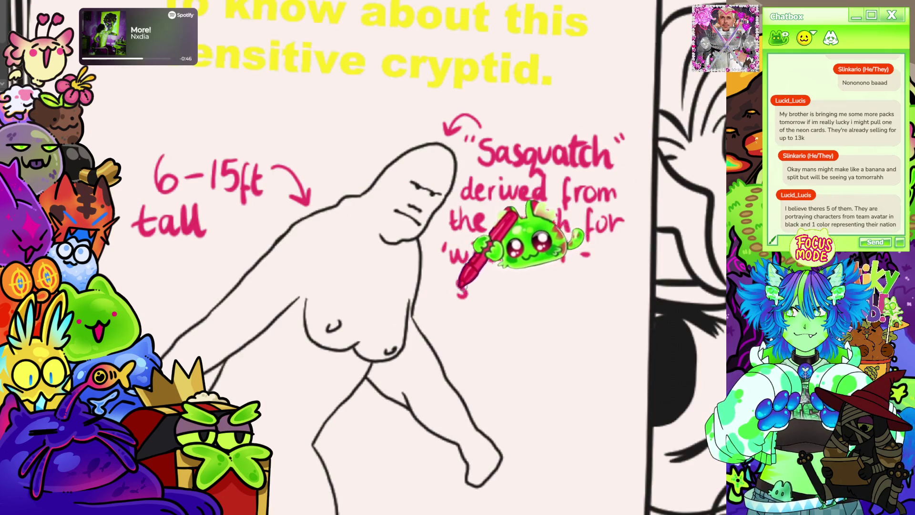
{"action": "mouse_move", "coordinate": [485, 269]}
{"action": "left_mouse_down"}
{"action": "mouse_move", "coordinate": [487, 296]}
{"action": "mouse_move", "coordinate": [546, 299]}
{"action": "left_mouse_up"}
{"action": "mouse_move", "coordinate": [543, 248]}
{"action": "left_mouse_down"}
{"action": "mouse_move", "coordinate": [565, 262]}
{"action": "mouse_move", "coordinate": [566, 248]}
{"action": "mouse_move", "coordinate": [590, 255]}
{"action": "left_mouse_up"}
Step: Lasso the handwritten se'sxac and nudge it slightly right
{"action": "mouse_move", "coordinate": [452, 272]}
{"action": "left_mouse_down"}
{"action": "mouse_move", "coordinate": [572, 308]}
{"action": "mouse_move", "coordinate": [560, 285]}
{"action": "mouse_move", "coordinate": [589, 301]}
{"action": "left_mouse_up"}
{"action": "left_click", "coordinate": [381, 336]}
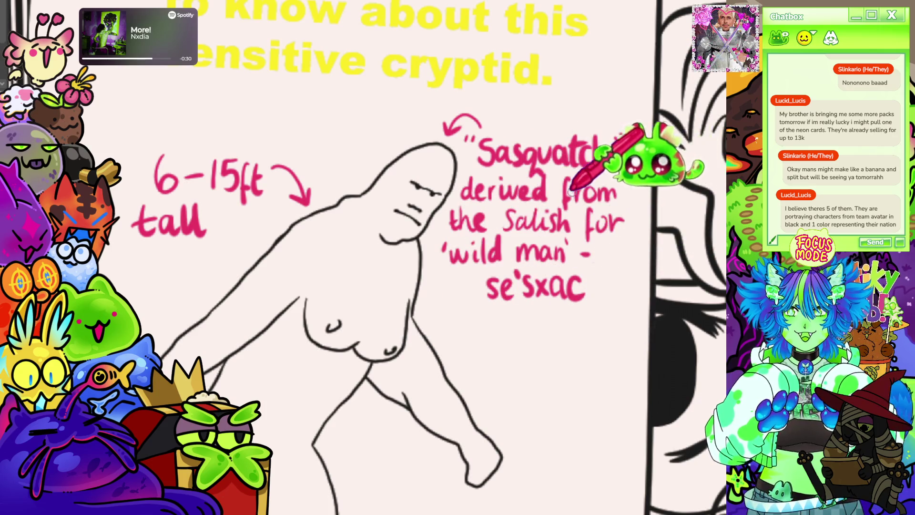
{"action": "scroll", "coordinate": [523, 128], "scroll_direction": "down", "scroll_amount": 5}
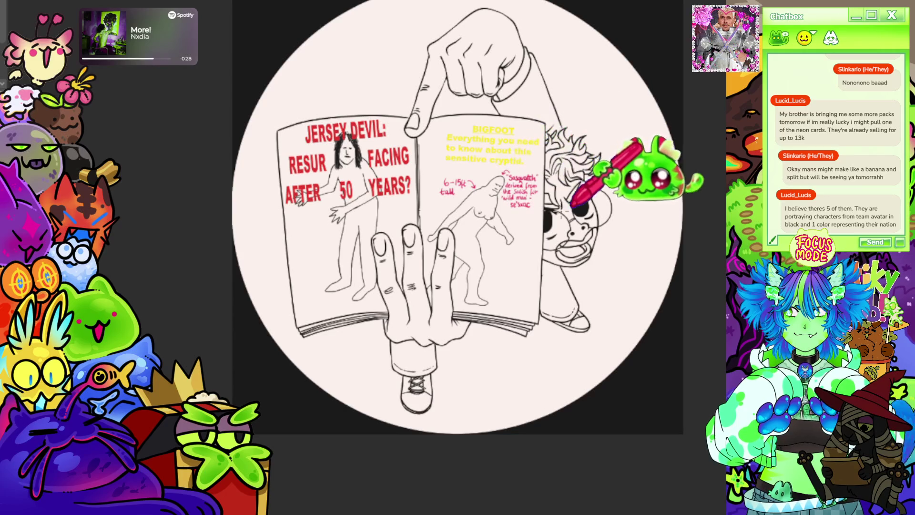
{"action": "scroll", "coordinate": [516, 156], "scroll_direction": "up", "scroll_amount": 5}
{"action": "scroll", "coordinate": [477, 162], "scroll_direction": "down", "scroll_amount": 2}
{"action": "scroll", "coordinate": [460, 176], "scroll_direction": "up", "scroll_amount": 3}
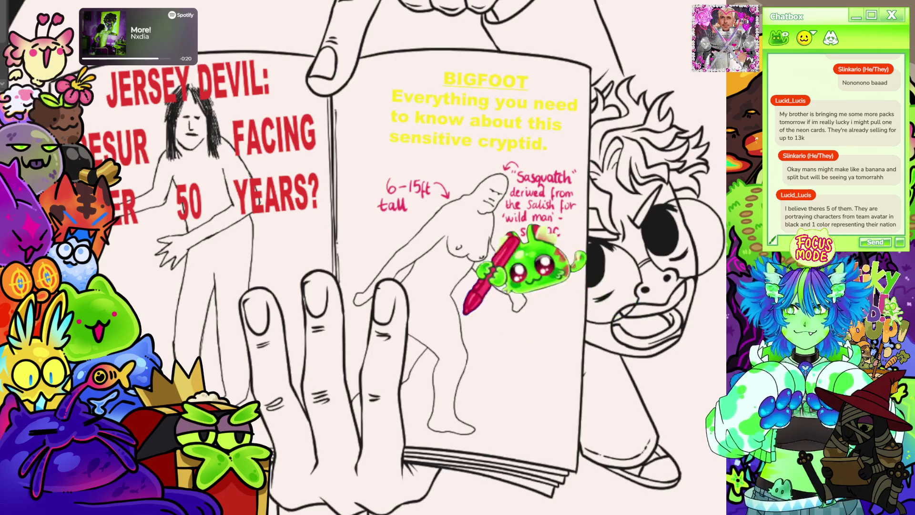
{"action": "scroll", "coordinate": [496, 210], "scroll_direction": "down", "scroll_amount": 4}
{"action": "scroll", "coordinate": [502, 191], "scroll_direction": "up", "scroll_amount": 3}
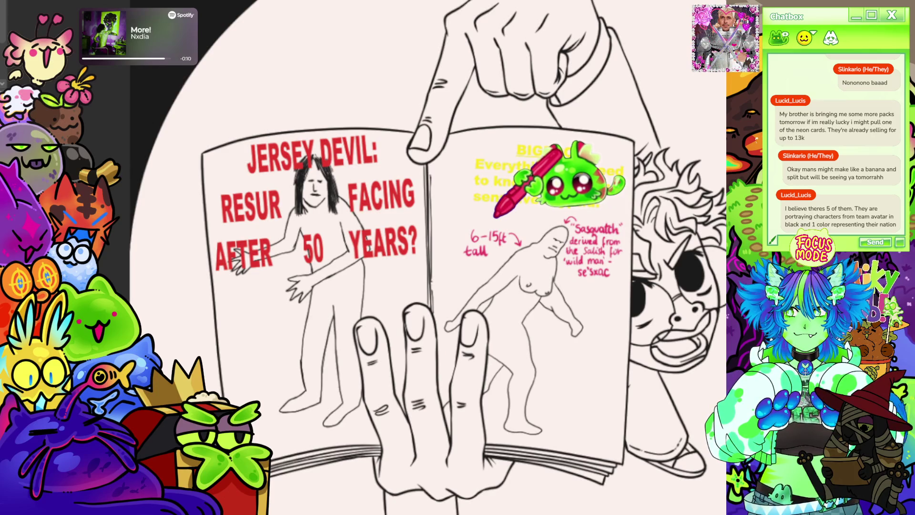
{"action": "scroll", "coordinate": [495, 215], "scroll_direction": "down", "scroll_amount": 5}
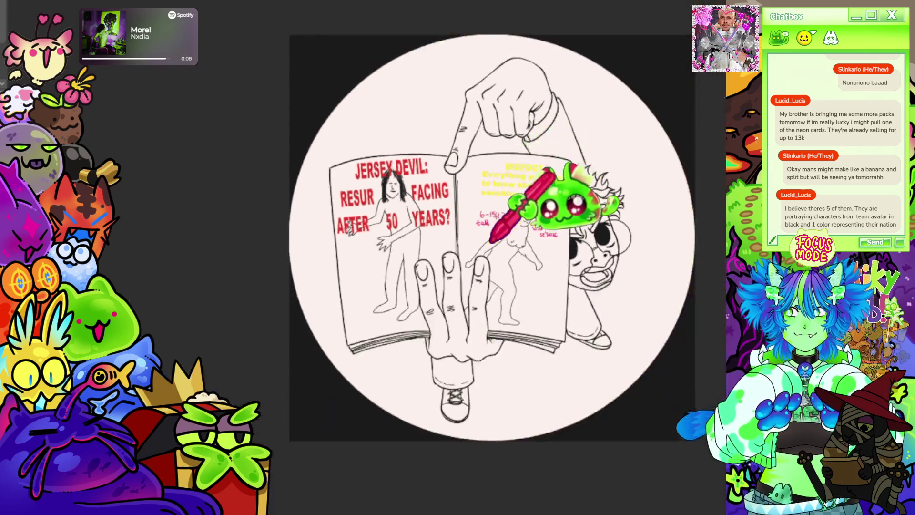
{"action": "scroll", "coordinate": [556, 245], "scroll_direction": "up", "scroll_amount": 8}
{"action": "scroll", "coordinate": [445, 276], "scroll_direction": "down", "scroll_amount": 3}
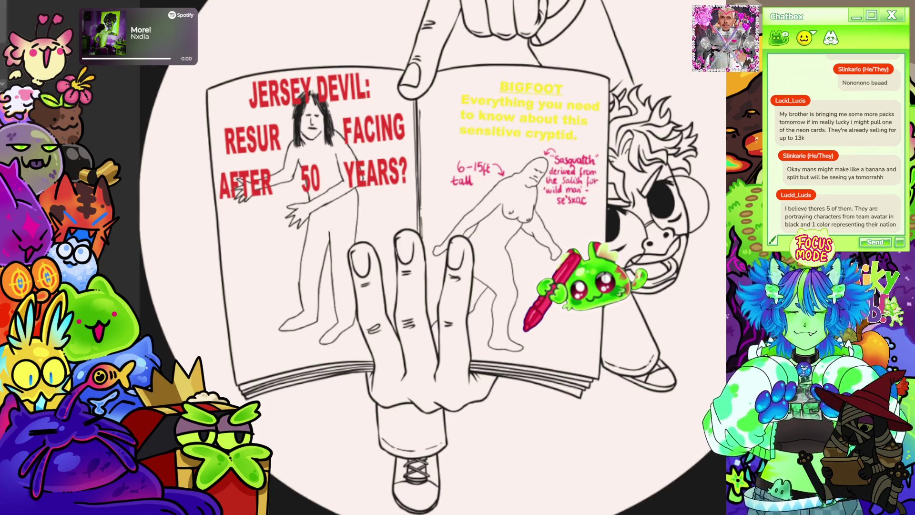
{"action": "scroll", "coordinate": [527, 322], "scroll_direction": "down", "scroll_amount": 3}
{"action": "scroll", "coordinate": [586, 327], "scroll_direction": "up", "scroll_amount": 4}
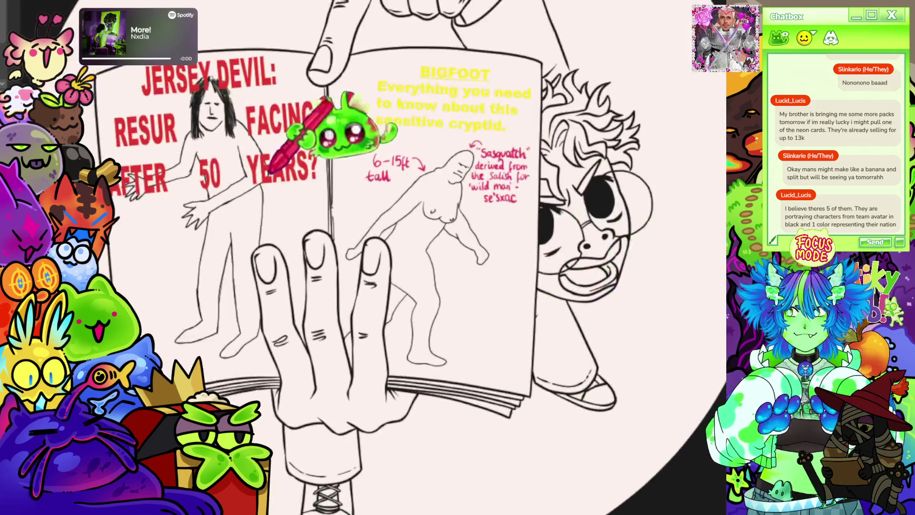
{"action": "scroll", "coordinate": [521, 215], "scroll_direction": "down", "scroll_amount": 3}
{"action": "scroll", "coordinate": [578, 327], "scroll_direction": "up", "scroll_amount": 5}
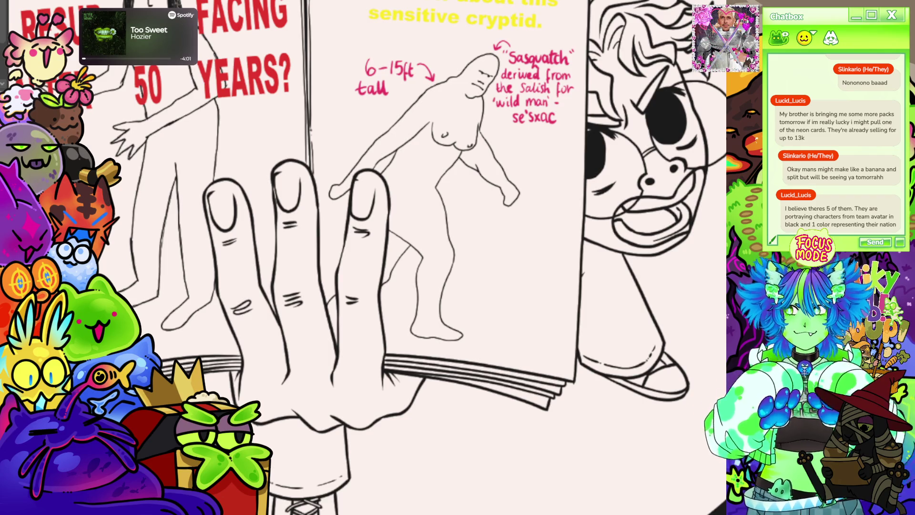
{"action": "scroll", "coordinate": [405, 257], "scroll_direction": "down", "scroll_amount": 1}
Step: Undo the trial black strokes and all-over fill, then fill the Bigfoot page black
{"action": "mouse_move", "coordinate": [353, 114]}
{"action": "left_mouse_down"}
{"action": "mouse_move", "coordinate": [367, 257]}
{"action": "mouse_move", "coordinate": [389, 133]}
{"action": "mouse_move", "coordinate": [429, 124]}
{"action": "mouse_move", "coordinate": [472, 157]}
{"action": "mouse_move", "coordinate": [512, 224]}
{"action": "mouse_move", "coordinate": [565, 410]}
{"action": "mouse_move", "coordinate": [591, 372]}
{"action": "mouse_move", "coordinate": [624, 114]}
{"action": "left_mouse_up"}
{"action": "key", "text": "alt+BackSpace"}
{"action": "key", "text": "ctrl+z"}
{"action": "left_click", "coordinate": [381, 176]}
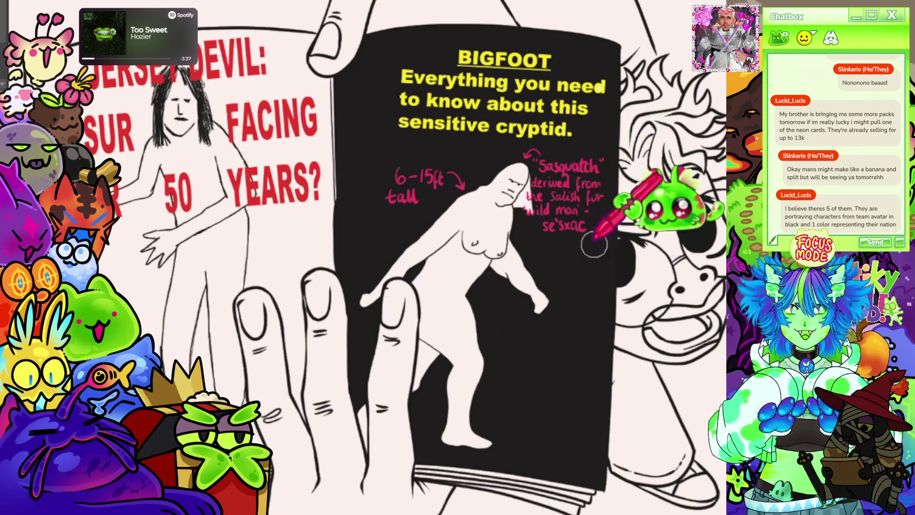
{"action": "key", "text": "ctrl+plus"}
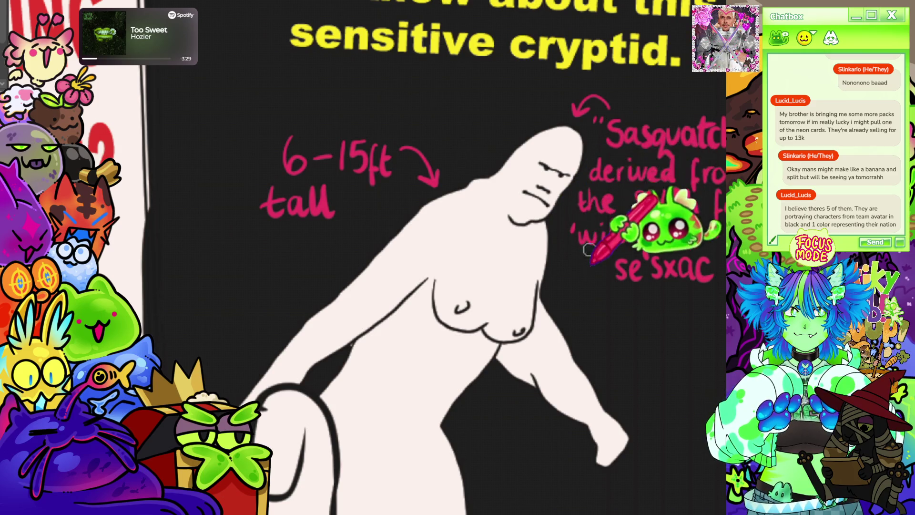
{"action": "key", "text": "ctrl+0"}
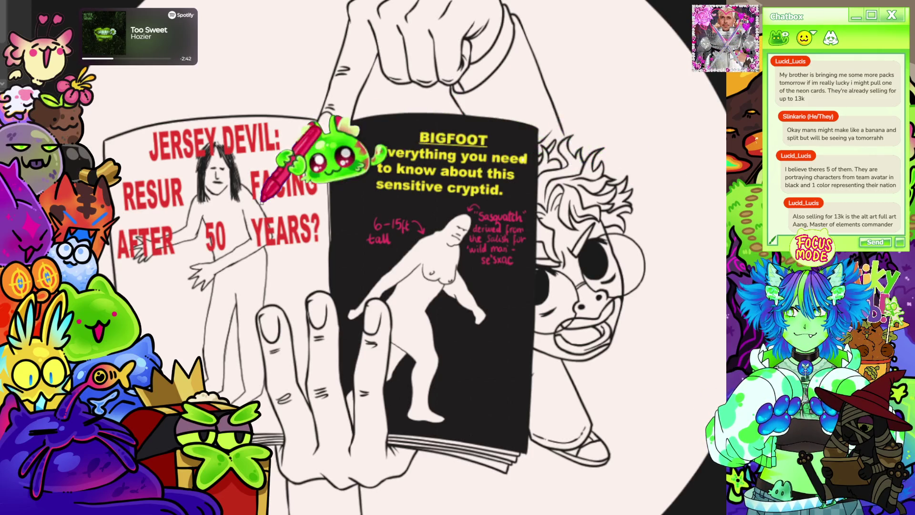
Step: Draw red frame lines along the bottom, right and left edges of the black card
{"action": "scroll", "coordinate": [541, 204], "scroll_direction": "down", "scroll_amount": 5}
{"action": "scroll", "coordinate": [592, 224], "scroll_direction": "up", "scroll_amount": 5}
{"action": "scroll", "coordinate": [265, 173], "scroll_direction": "up", "scroll_amount": 5}
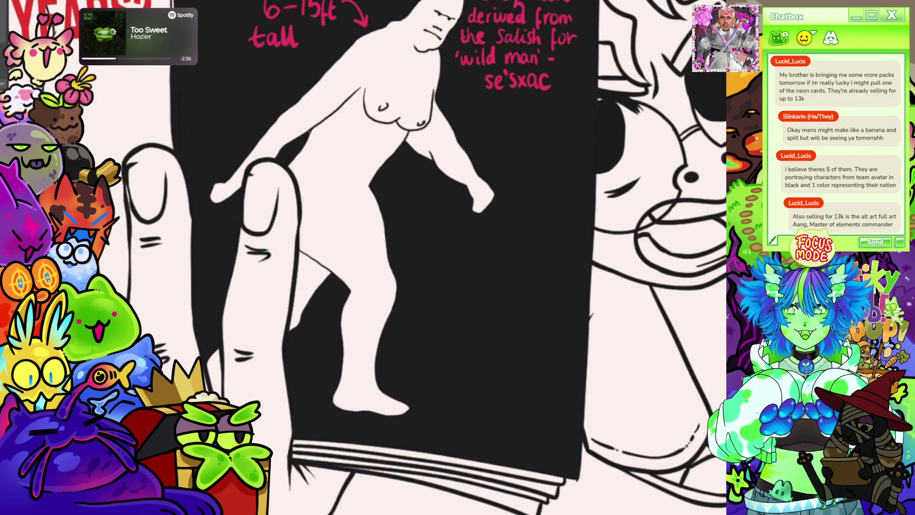
{"action": "scroll", "coordinate": [362, 257], "scroll_direction": "down", "scroll_amount": 3}
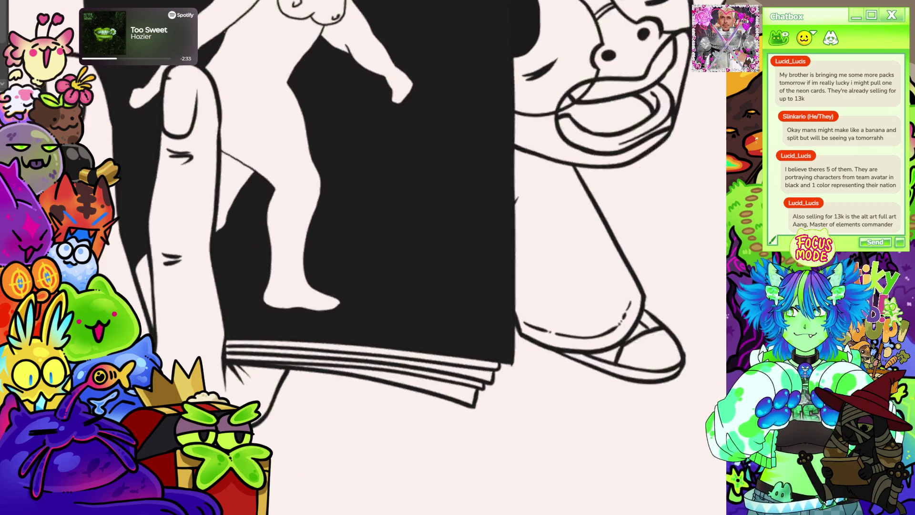
{"action": "left_click_drag", "start_coordinate": [362, 257], "coordinate": [429, 229]}
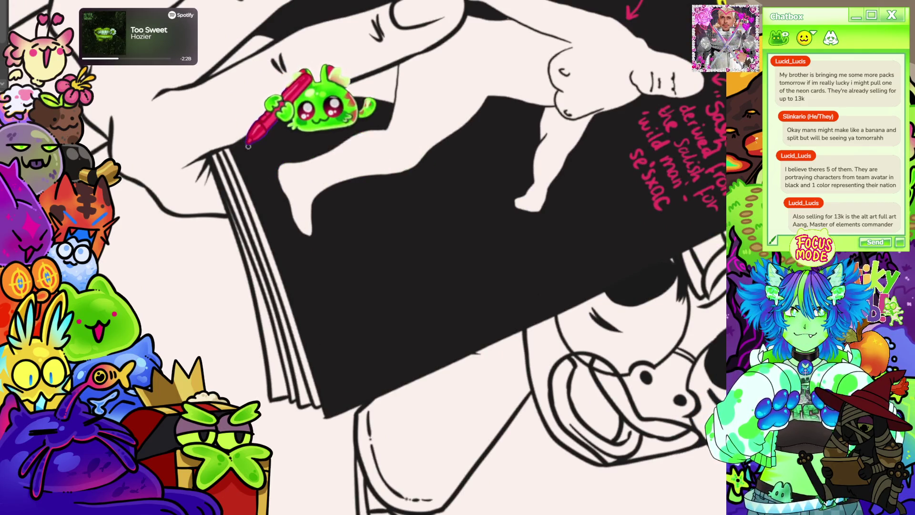
{"action": "left_click_drag", "start_coordinate": [248, 146], "coordinate": [340, 393]}
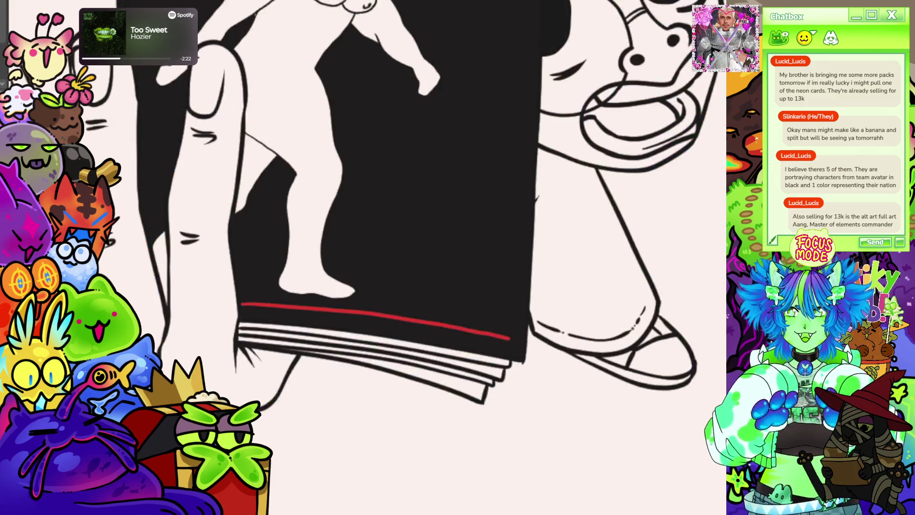
{"action": "left_click_drag", "start_coordinate": [501, 195], "coordinate": [498, 365]}
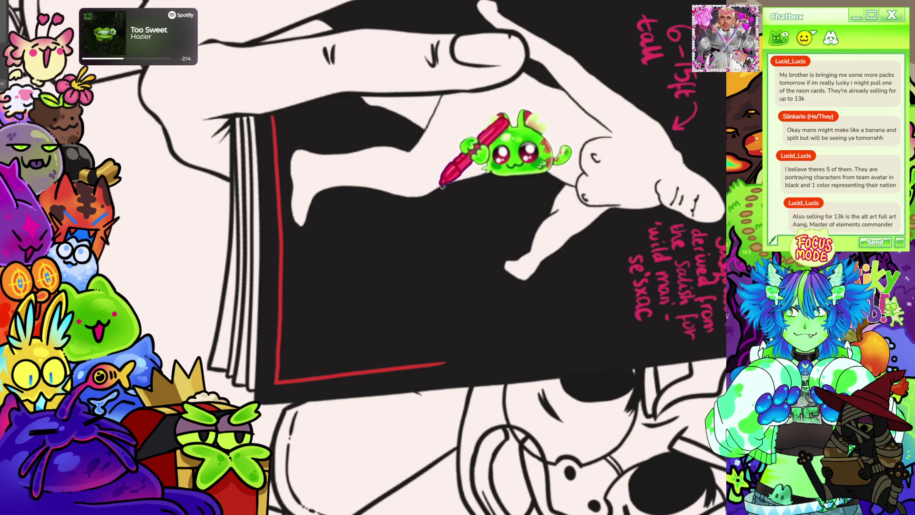
{"action": "left_click_drag", "start_coordinate": [443, 188], "coordinate": [445, 365]}
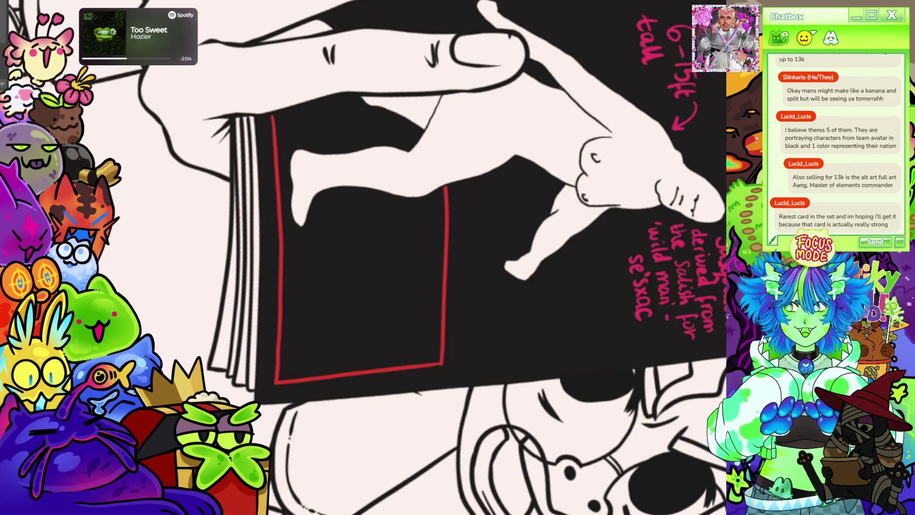
Step: Continue the red frame up the left edge and trace it around the leg and foot
{"action": "key", "text": "Escape"}
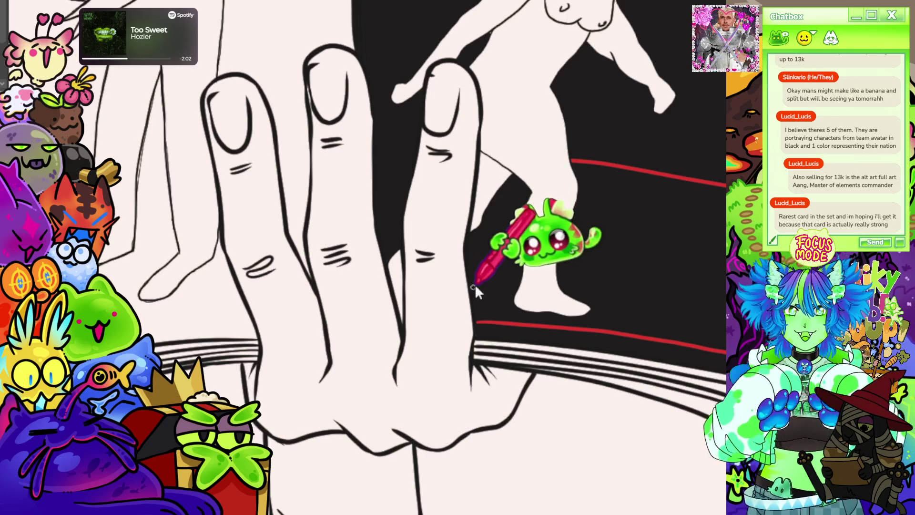
{"action": "mouse_move", "coordinate": [477, 321]}
{"action": "left_mouse_down"}
{"action": "mouse_move", "coordinate": [476, 235]}
{"action": "mouse_move", "coordinate": [489, 212]}
{"action": "mouse_move", "coordinate": [479, 212]}
{"action": "mouse_move", "coordinate": [512, 176]}
{"action": "mouse_move", "coordinate": [528, 191]}
{"action": "mouse_move", "coordinate": [511, 305]}
{"action": "left_mouse_up"}
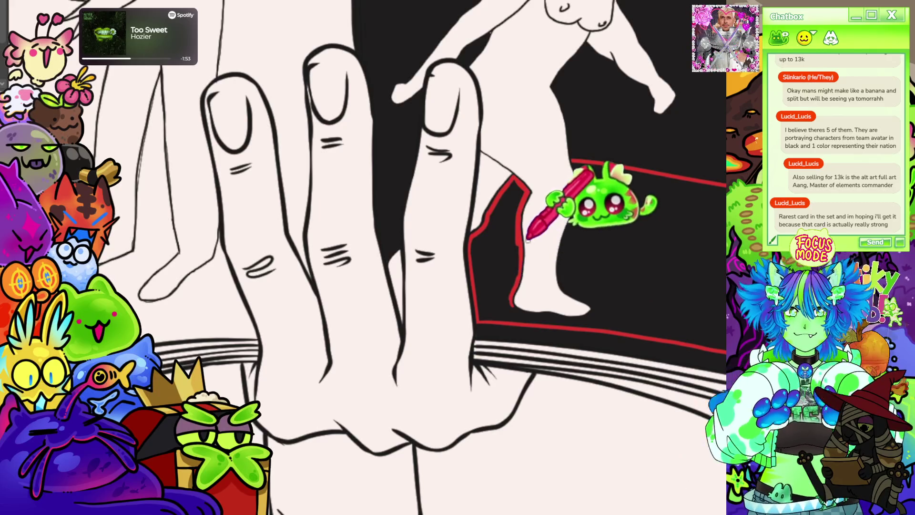
{"action": "scroll", "coordinate": [615, 135], "scroll_direction": "down", "scroll_amount": 2}
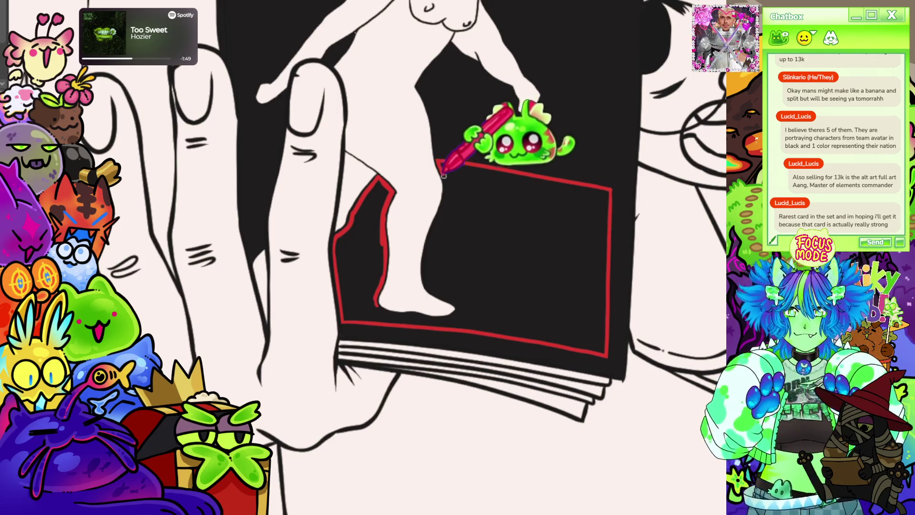
{"action": "mouse_move", "coordinate": [443, 202]}
{"action": "left_mouse_down"}
{"action": "mouse_move", "coordinate": [429, 289]}
{"action": "mouse_move", "coordinate": [460, 312]}
{"action": "left_mouse_up"}
{"action": "key", "text": "minus"}
{"action": "key", "text": "minus"}
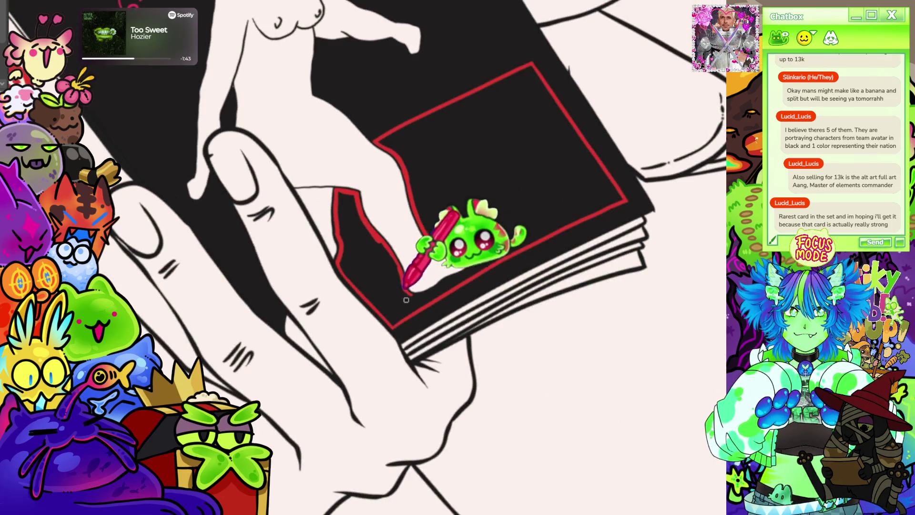
{"action": "left_click_drag", "start_coordinate": [422, 294], "coordinate": [474, 260]}
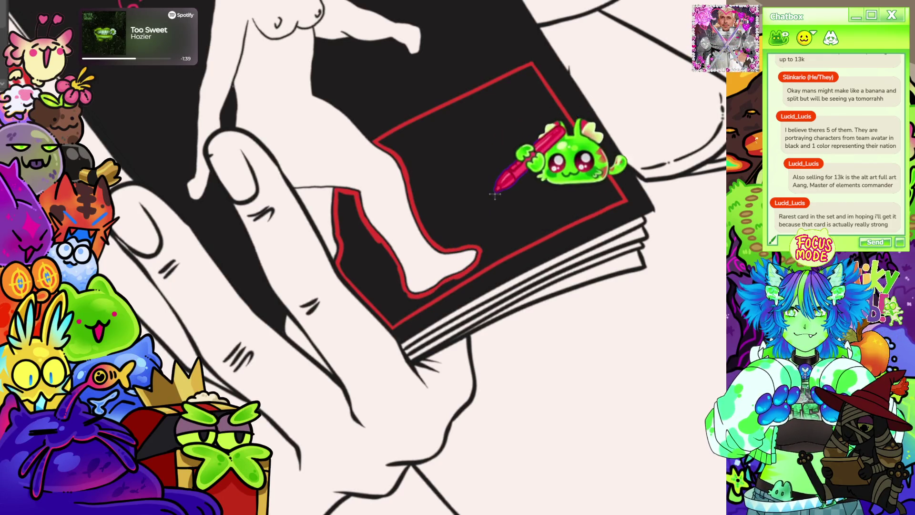
Step: Fill the black gap beside the foot red and brush over the remaining white area
{"action": "left_click", "coordinate": [505, 200]}
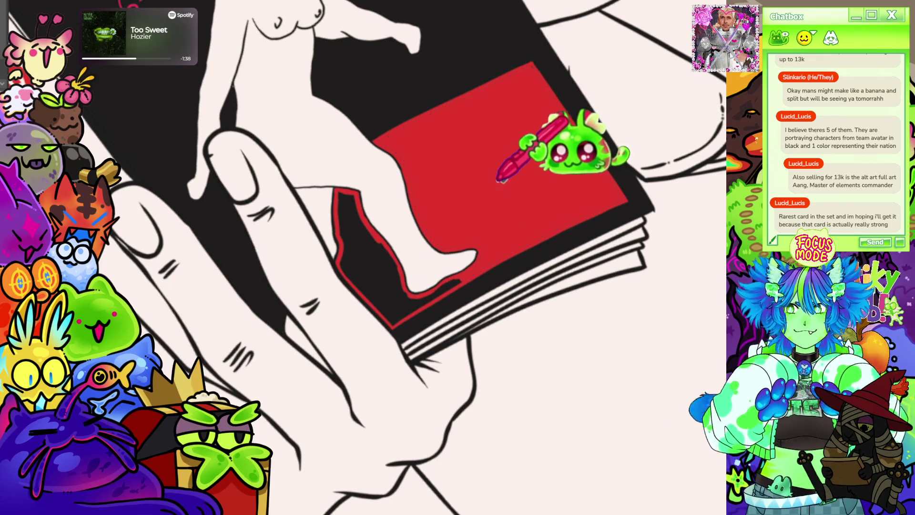
{"action": "left_click", "coordinate": [391, 248]}
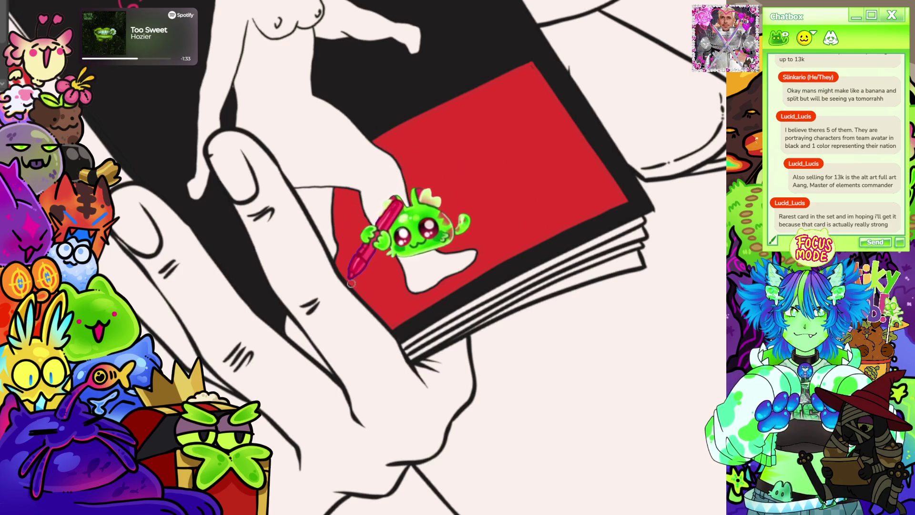
{"action": "mouse_move", "coordinate": [352, 197]}
{"action": "left_mouse_down"}
{"action": "mouse_move", "coordinate": [434, 282]}
{"action": "mouse_move", "coordinate": [396, 314]}
{"action": "left_mouse_up"}
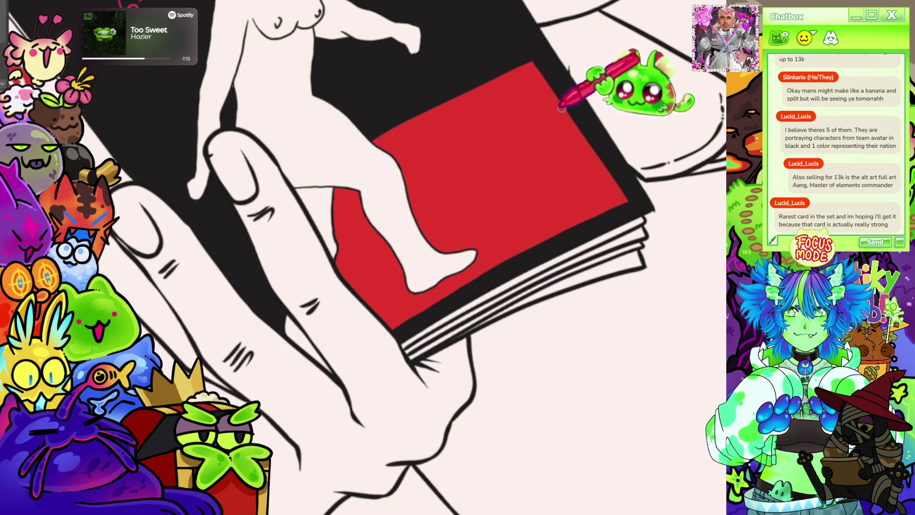
{"action": "key", "text": "ctrl+0"}
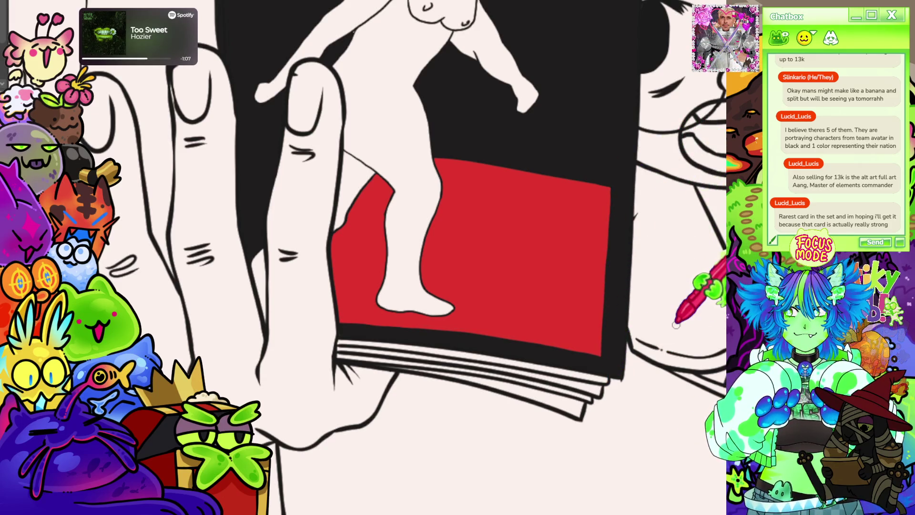
{"action": "scroll", "coordinate": [667, 378], "scroll_direction": "down", "scroll_amount": 5}
{"action": "scroll", "coordinate": [619, 307], "scroll_direction": "up", "scroll_amount": 4}
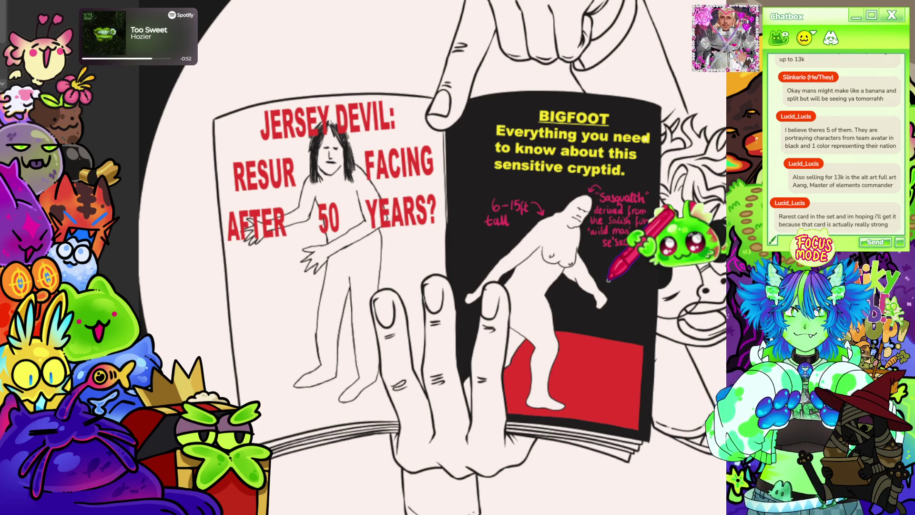
{"action": "scroll", "coordinate": [599, 280], "scroll_direction": "down", "scroll_amount": 3}
{"action": "scroll", "coordinate": [524, 333], "scroll_direction": "up", "scroll_amount": 5}
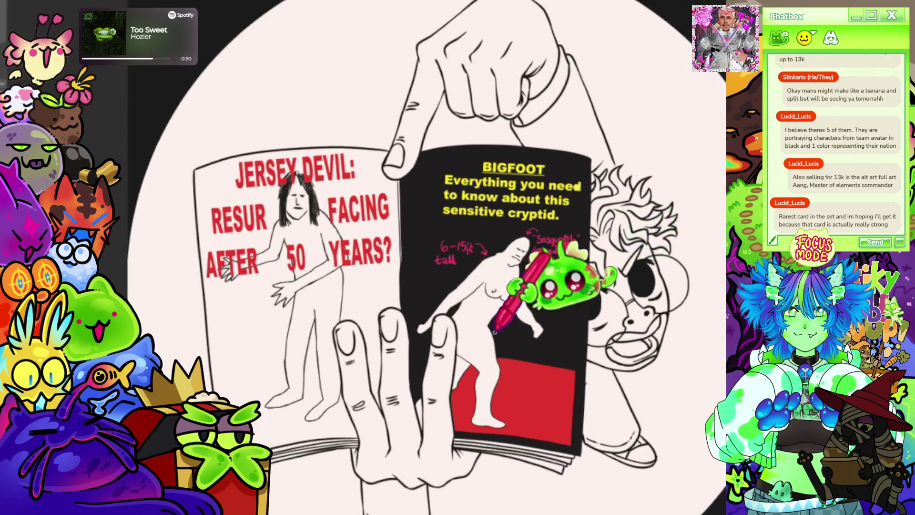
{"action": "scroll", "coordinate": [525, 332], "scroll_direction": "up", "scroll_amount": 3}
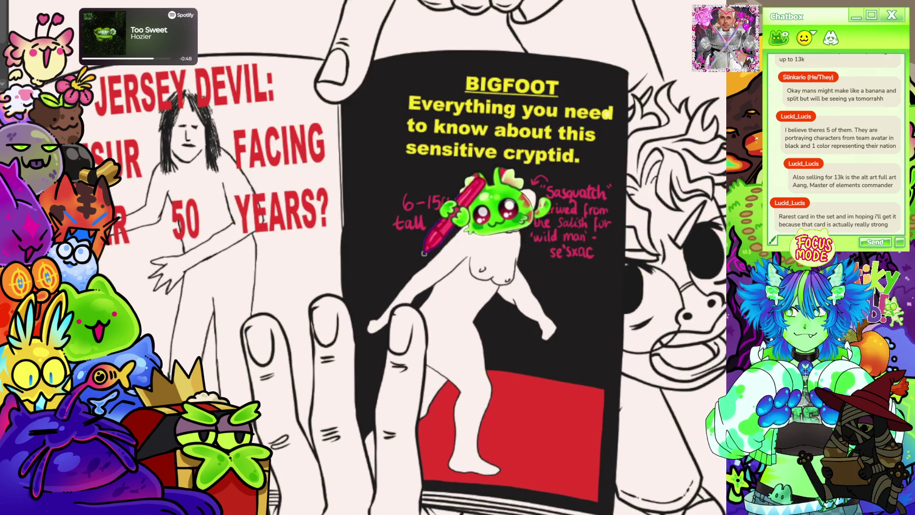
{"action": "scroll", "coordinate": [477, 214], "scroll_direction": "down", "scroll_amount": 2}
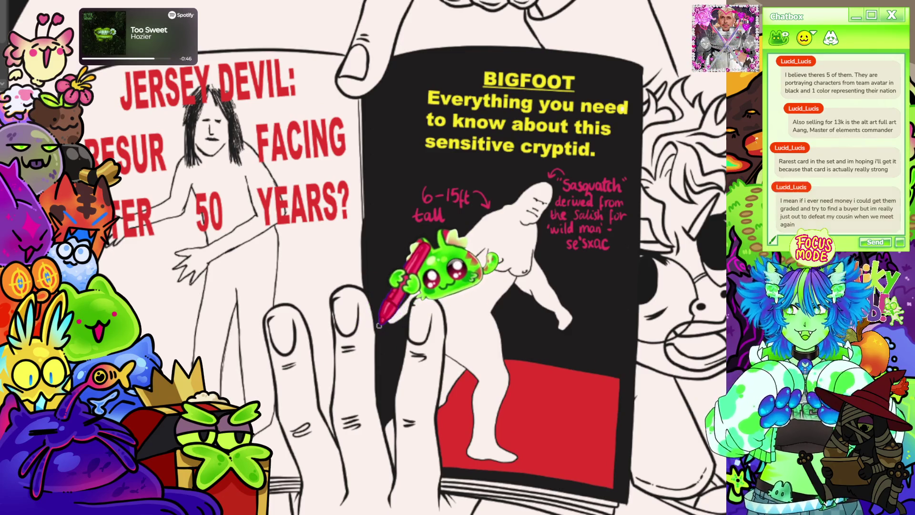
{"action": "scroll", "coordinate": [379, 325], "scroll_direction": "up", "scroll_amount": 5}
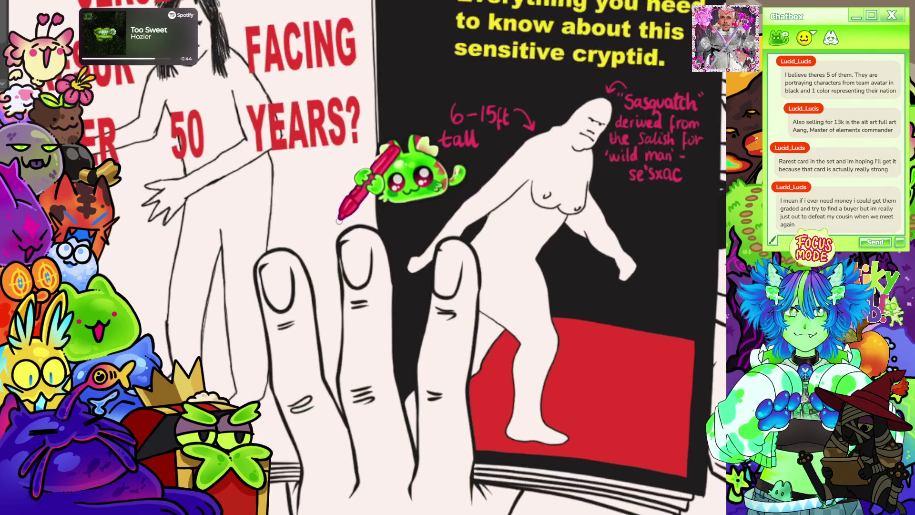
{"action": "scroll", "coordinate": [306, 227], "scroll_direction": "down", "scroll_amount": 2}
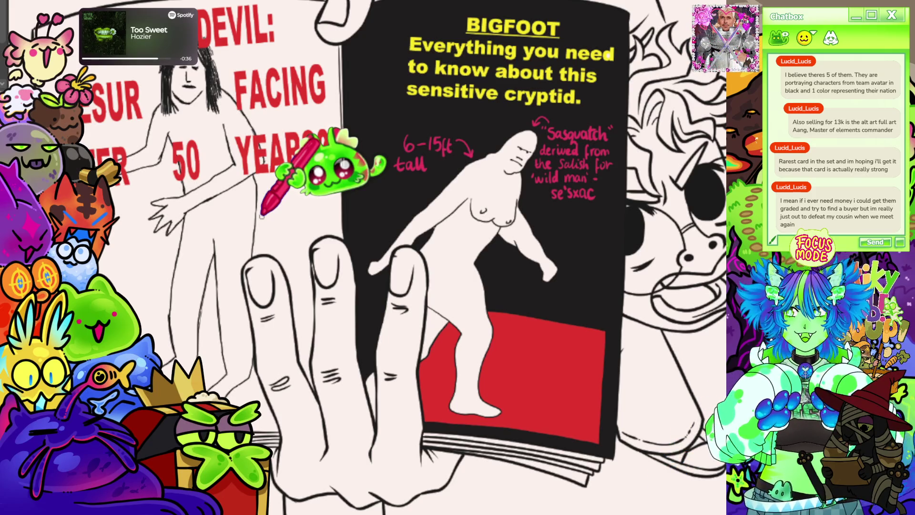
{"action": "scroll", "coordinate": [371, 258], "scroll_direction": "right", "scroll_amount": 1}
{"action": "scroll", "coordinate": [403, 257], "scroll_direction": "up", "scroll_amount": 5}
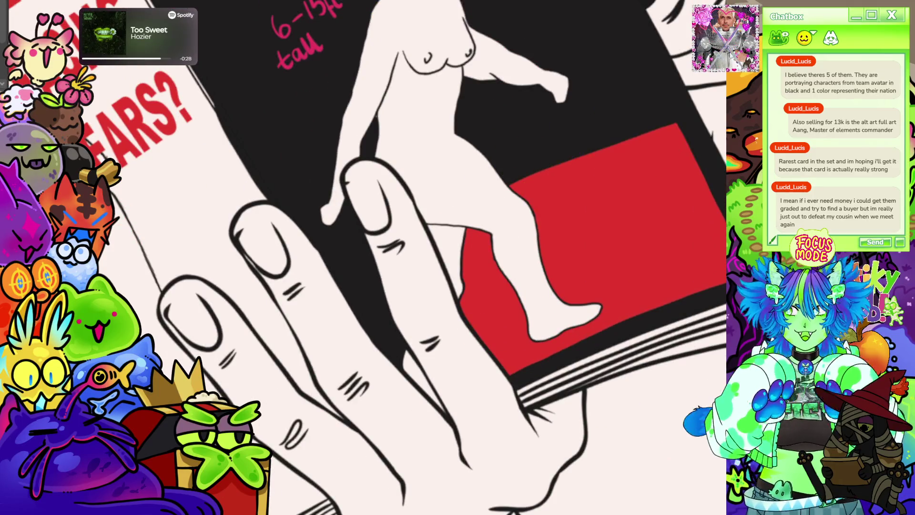
{"action": "scroll", "coordinate": [393, 151], "scroll_direction": "down", "scroll_amount": 5}
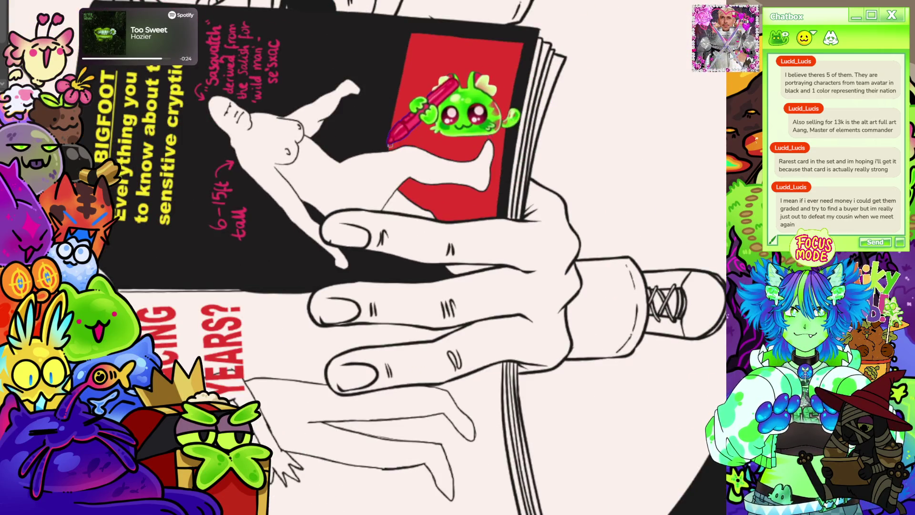
Step: Paint short red strokes along the red block's edge and down its left side
{"action": "left_click_drag", "start_coordinate": [383, 280], "coordinate": [383, 255]}
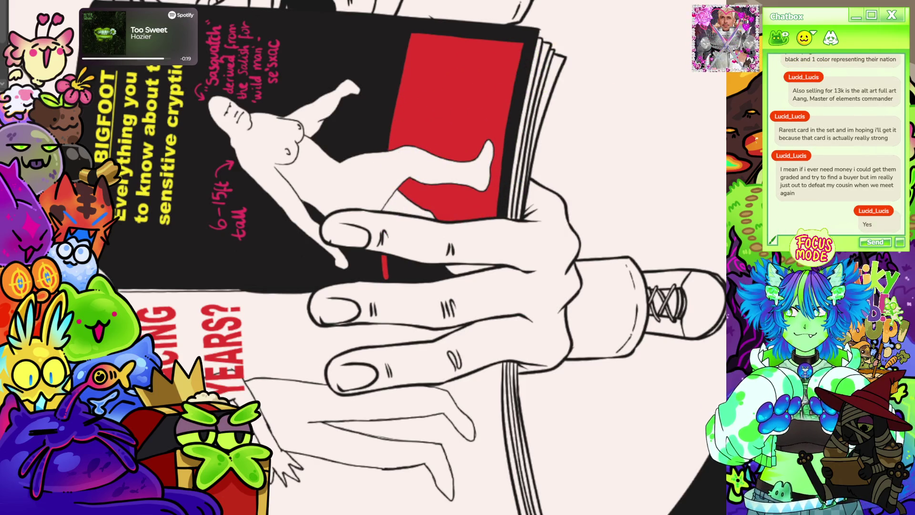
{"action": "key", "text": "ctrl+0"}
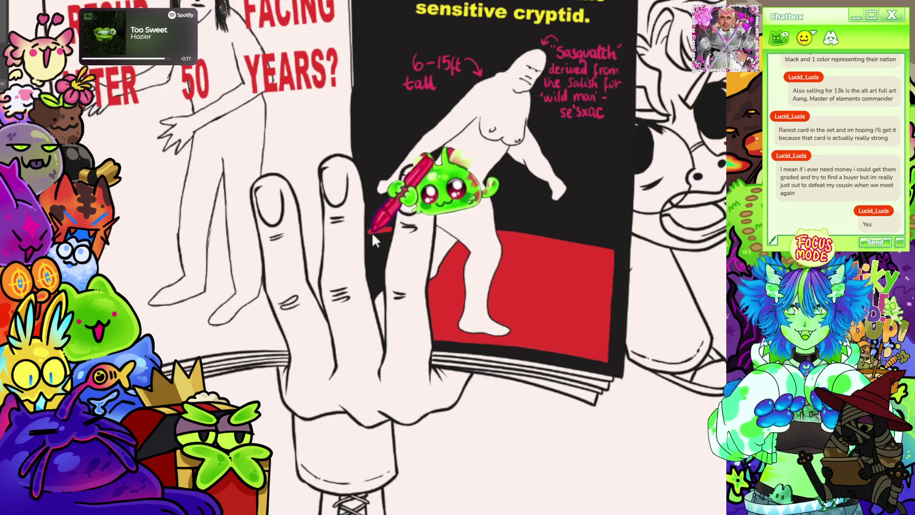
{"action": "left_click_drag", "start_coordinate": [373, 234], "coordinate": [371, 281]}
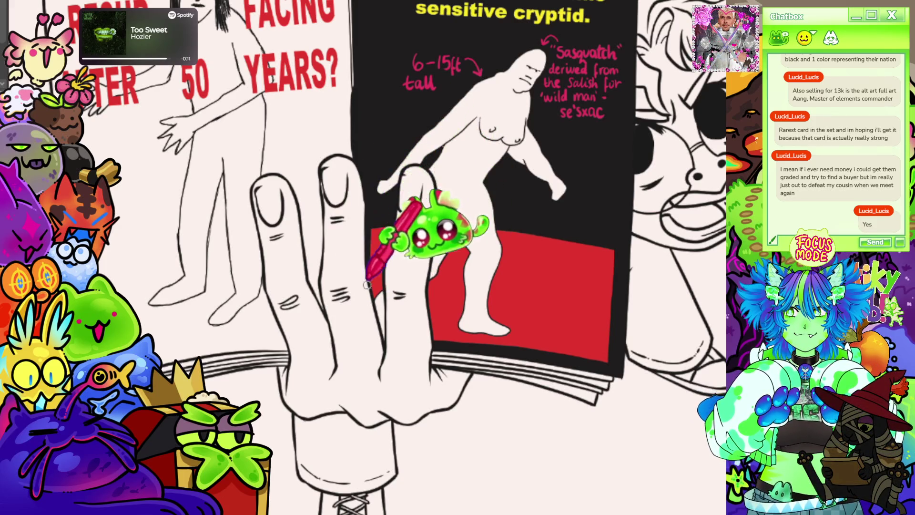
{"action": "scroll", "coordinate": [523, 49], "scroll_direction": "down", "scroll_amount": 3}
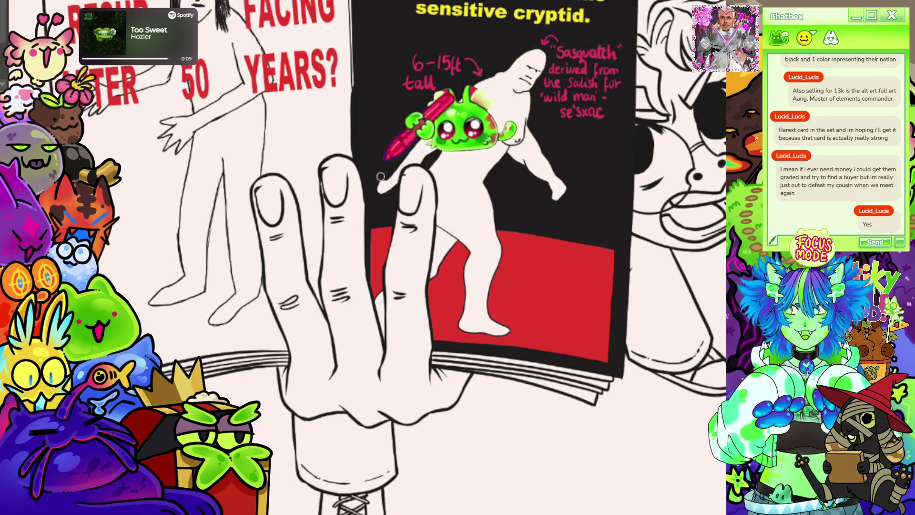
{"action": "scroll", "coordinate": [501, 108], "scroll_direction": "up", "scroll_amount": 3}
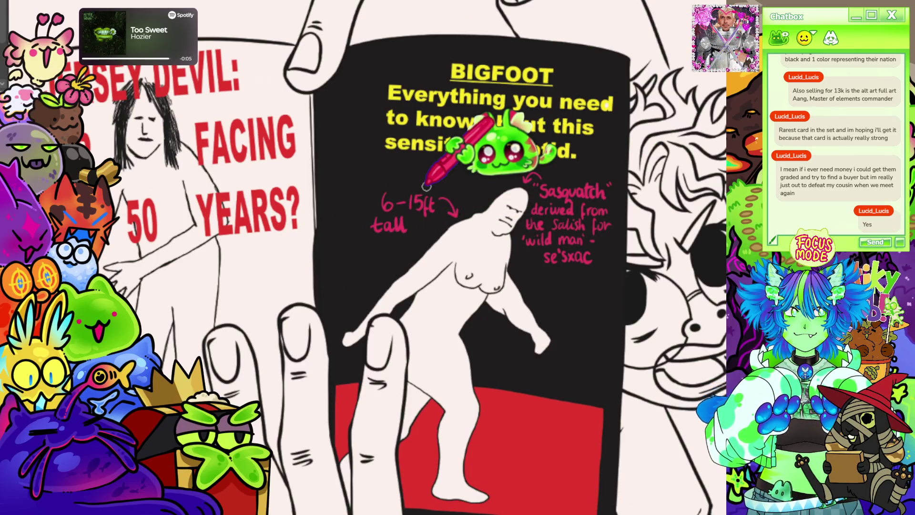
{"action": "scroll", "coordinate": [426, 186], "scroll_direction": "down", "scroll_amount": 2}
{"action": "scroll", "coordinate": [372, 186], "scroll_direction": "up", "scroll_amount": 2}
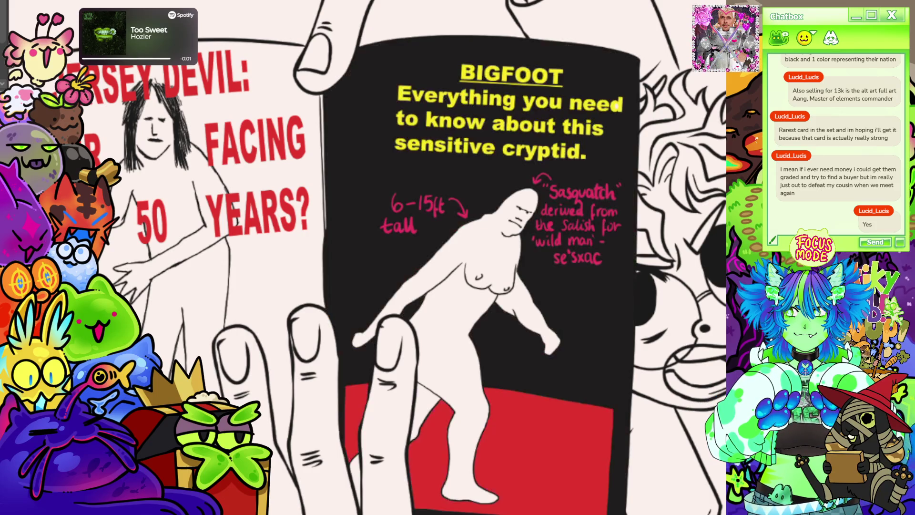
{"action": "scroll", "coordinate": [220, 238], "scroll_direction": "up", "scroll_amount": 2}
{"action": "scroll", "coordinate": [501, 81], "scroll_direction": "down", "scroll_amount": 2}
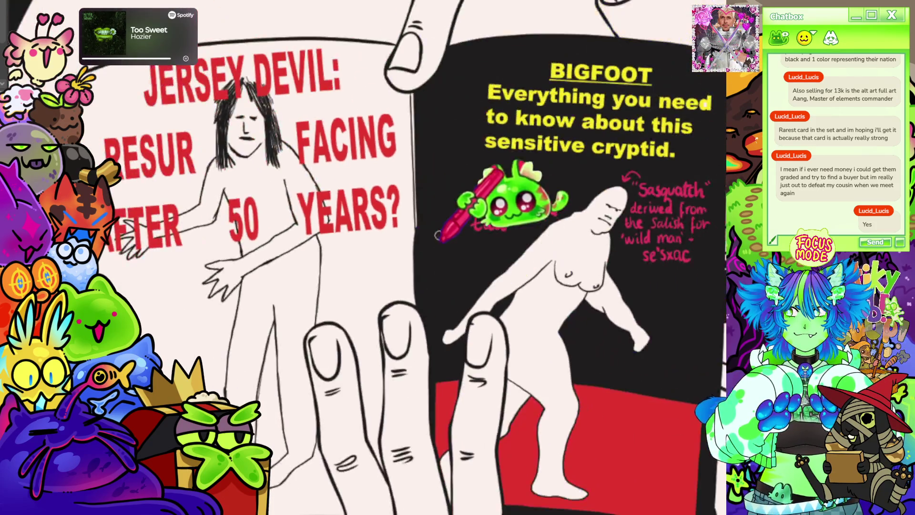
{"action": "scroll", "coordinate": [593, 205], "scroll_direction": "up", "scroll_amount": 1}
{"action": "scroll", "coordinate": [578, 215], "scroll_direction": "up", "scroll_amount": 1}
{"action": "scroll", "coordinate": [582, 93], "scroll_direction": "down", "scroll_amount": 2}
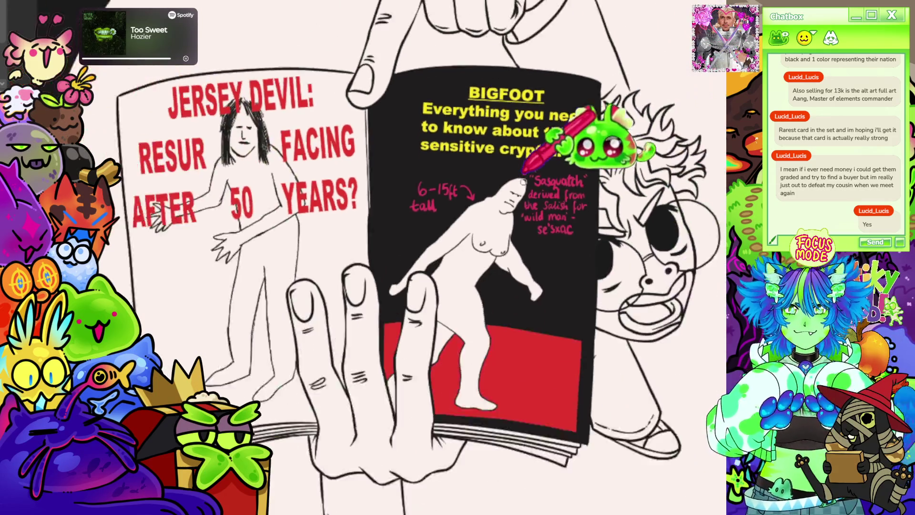
{"action": "scroll", "coordinate": [549, 296], "scroll_direction": "up", "scroll_amount": 2}
{"action": "scroll", "coordinate": [549, 297], "scroll_direction": "up", "scroll_amount": 1}
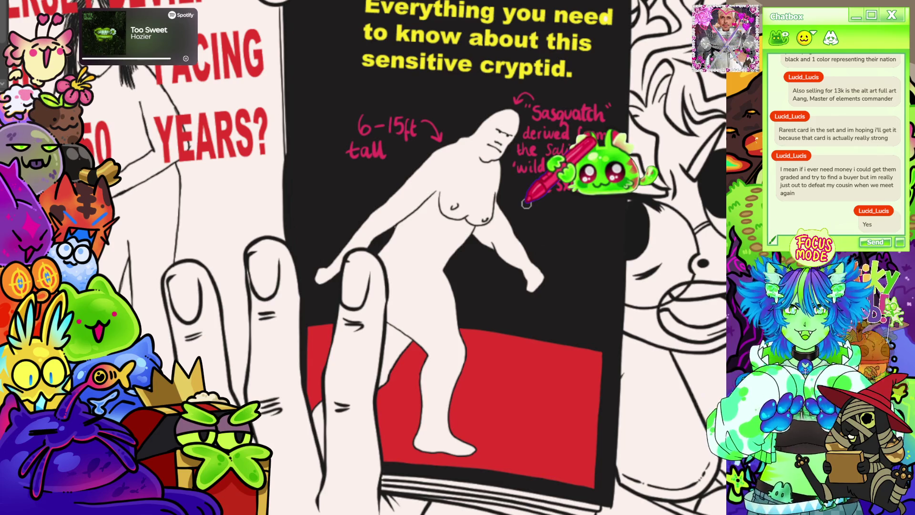
Step: Draw a thin blue vertical line down the black page, left of the '6-15ft tall' note
{"action": "scroll", "coordinate": [368, 258], "scroll_direction": "left", "scroll_amount": 2}
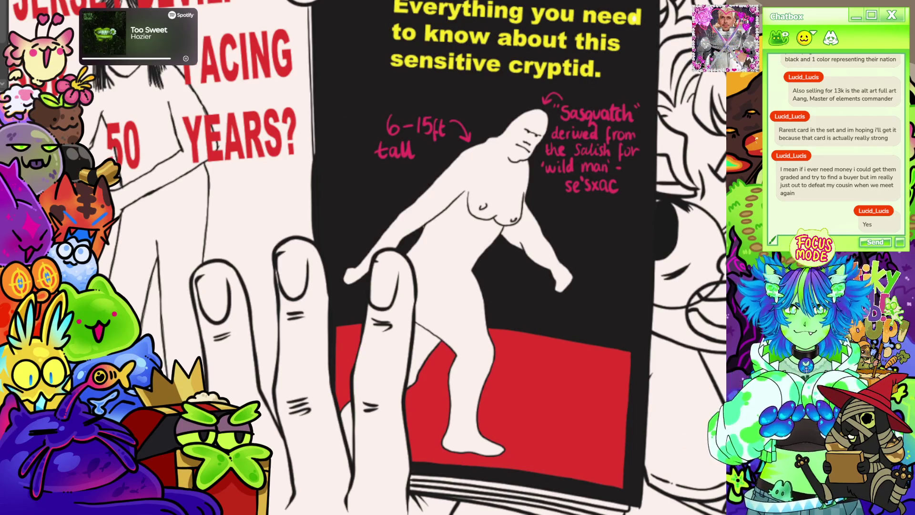
{"action": "scroll", "coordinate": [457, 258], "scroll_direction": "up", "scroll_amount": 5}
{"action": "mouse_move", "coordinate": [577, 112]}
{"action": "left_mouse_down"}
{"action": "mouse_move", "coordinate": [584, 193]}
{"action": "mouse_move", "coordinate": [595, 157]}
{"action": "mouse_move", "coordinate": [629, 124]}
{"action": "mouse_move", "coordinate": [639, 138]}
{"action": "left_mouse_up"}
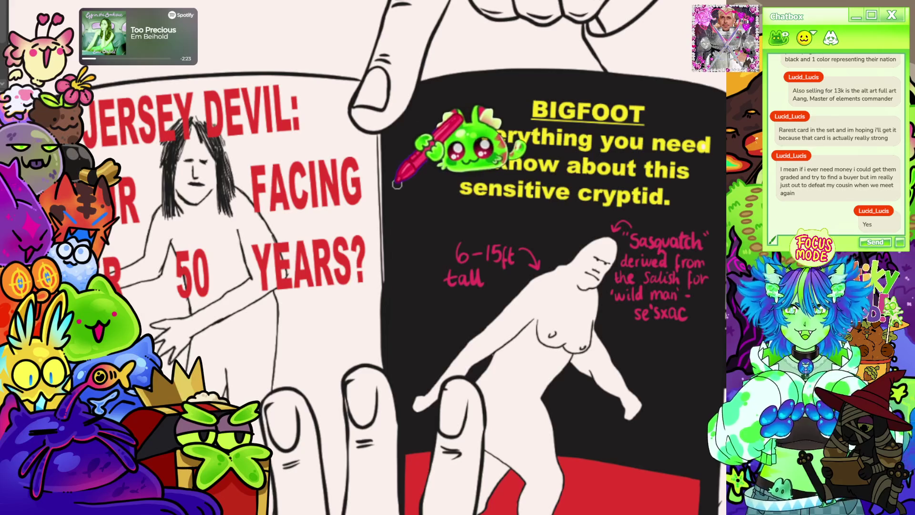
{"action": "left_click_drag", "start_coordinate": [398, 214], "coordinate": [402, 296]}
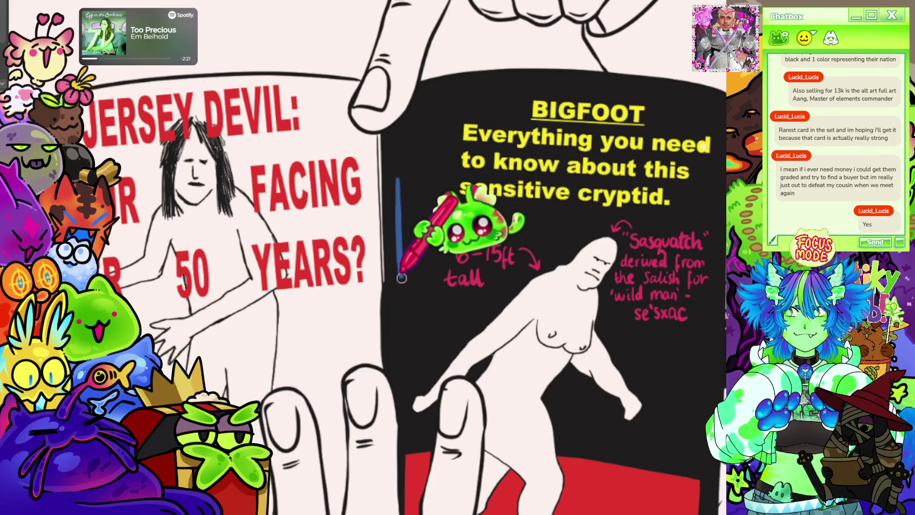
Step: Redraw the blue vertical line beside the tagline, finish the box outline, and reset the canvas rotation
{"action": "left_click_drag", "start_coordinate": [404, 178], "coordinate": [404, 279]}
{"action": "left_click_drag", "start_coordinate": [400, 177], "coordinate": [402, 296]}
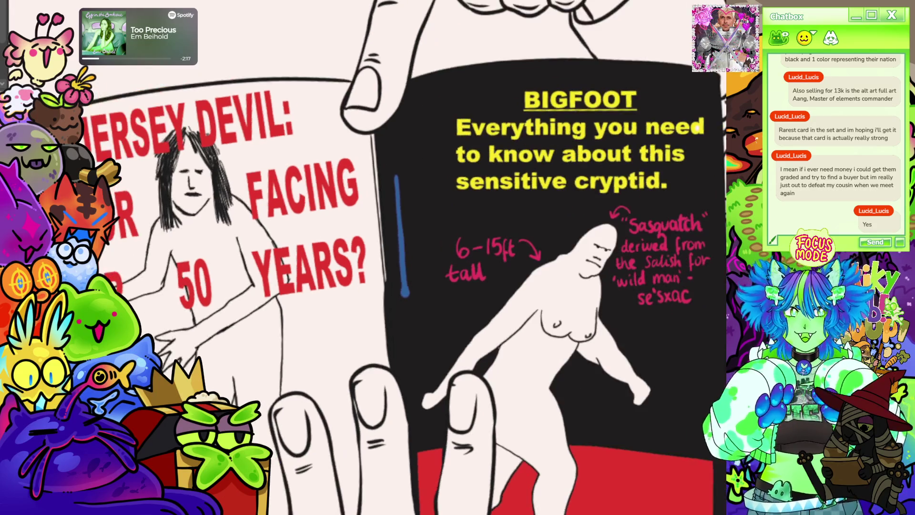
{"action": "left_click_drag", "start_coordinate": [397, 176], "coordinate": [405, 275]}
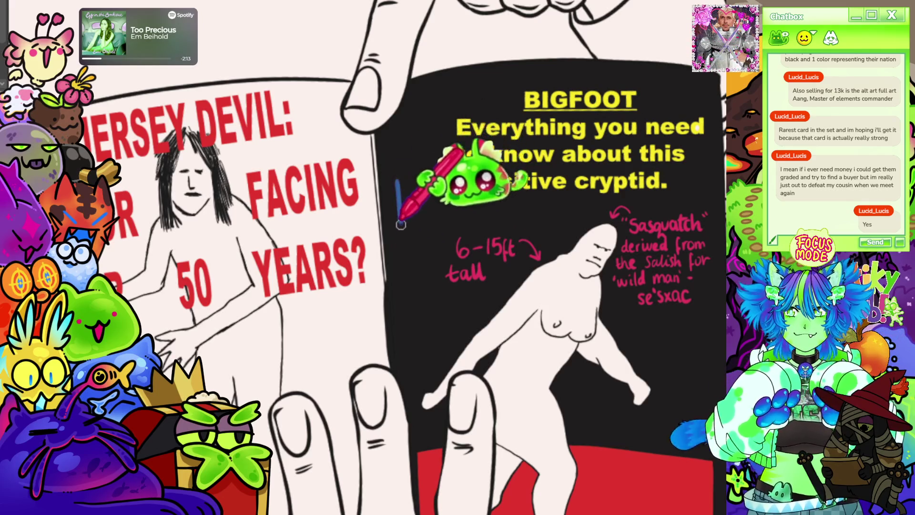
{"action": "left_click_drag", "start_coordinate": [402, 223], "coordinate": [403, 258]}
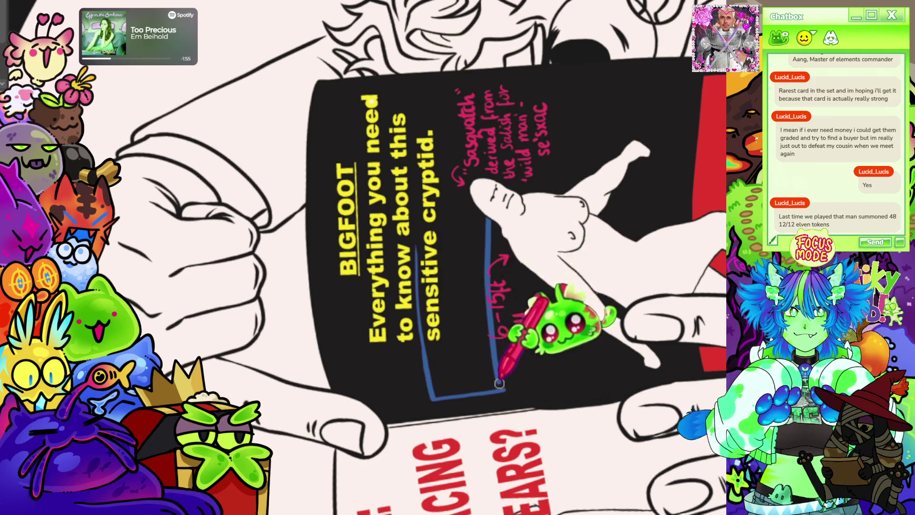
{"action": "left_click_drag", "start_coordinate": [490, 219], "coordinate": [507, 390]}
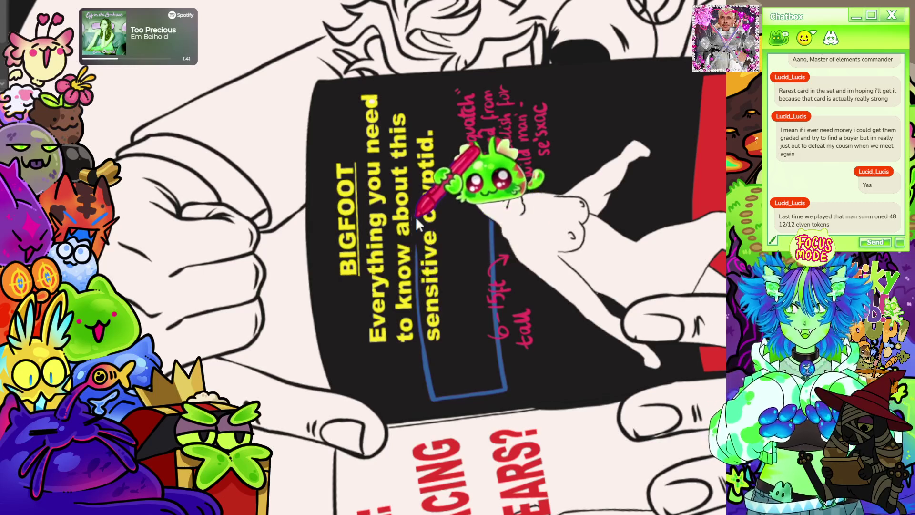
{"action": "key", "text": "5"}
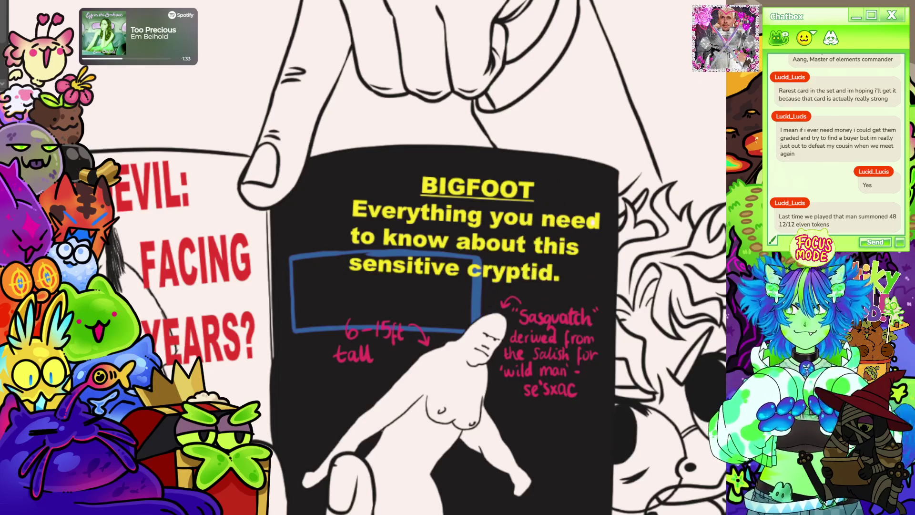
Step: Touch up the box's lower-left corner and paint solid blue fill inside it behind the text
{"action": "left_click_drag", "start_coordinate": [473, 323], "coordinate": [534, 300]}
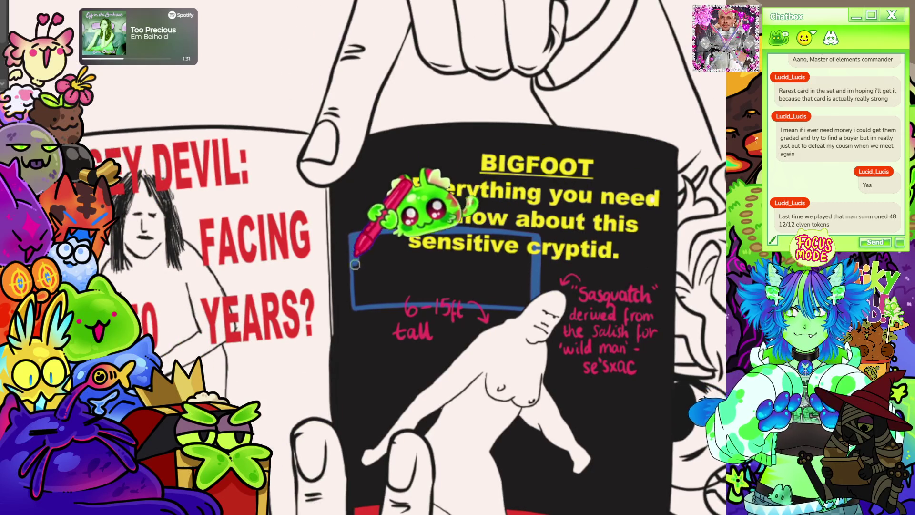
{"action": "left_click_drag", "start_coordinate": [366, 303], "coordinate": [379, 295]}
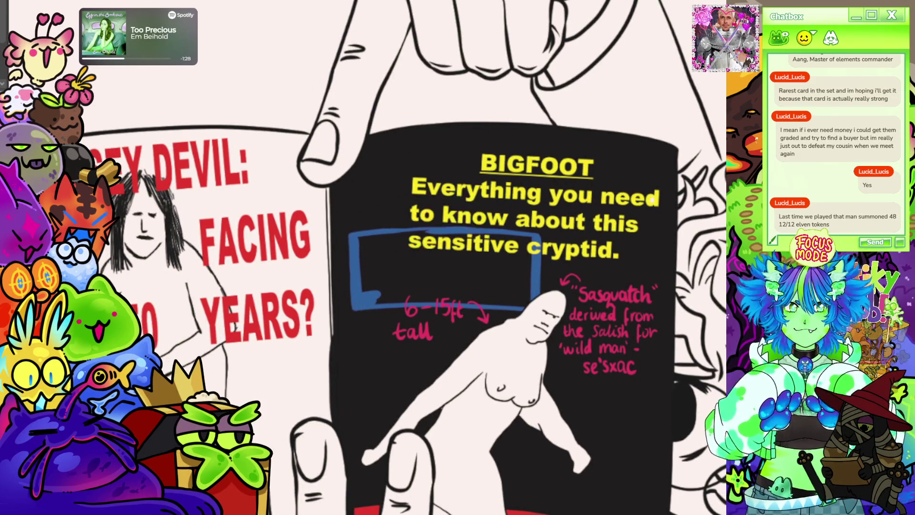
{"action": "key", "text": "minus"}
{"action": "key", "text": "minus"}
{"action": "key", "text": "minus"}
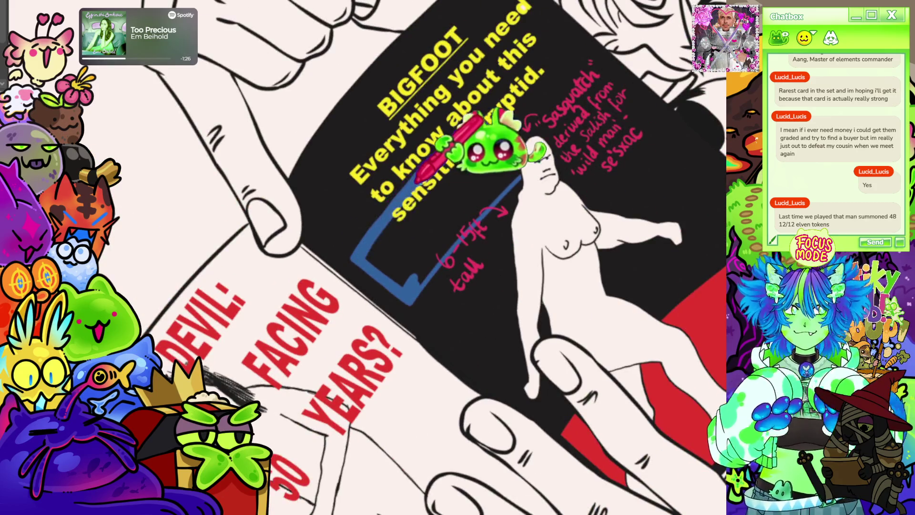
{"action": "mouse_move", "coordinate": [469, 128]}
{"action": "left_mouse_down"}
{"action": "mouse_move", "coordinate": [437, 162]}
{"action": "mouse_move", "coordinate": [494, 141]}
{"action": "mouse_move", "coordinate": [474, 164]}
{"action": "mouse_move", "coordinate": [489, 152]}
{"action": "mouse_move", "coordinate": [504, 191]}
{"action": "mouse_move", "coordinate": [406, 199]}
{"action": "mouse_move", "coordinate": [415, 179]}
{"action": "mouse_move", "coordinate": [401, 195]}
{"action": "mouse_move", "coordinate": [418, 219]}
{"action": "mouse_move", "coordinate": [405, 181]}
{"action": "mouse_move", "coordinate": [410, 196]}
{"action": "mouse_move", "coordinate": [415, 176]}
{"action": "mouse_move", "coordinate": [382, 274]}
{"action": "mouse_move", "coordinate": [408, 262]}
{"action": "mouse_move", "coordinate": [453, 266]}
{"action": "mouse_move", "coordinate": [417, 286]}
{"action": "left_mouse_up"}
{"action": "key", "text": "ctrl+0"}
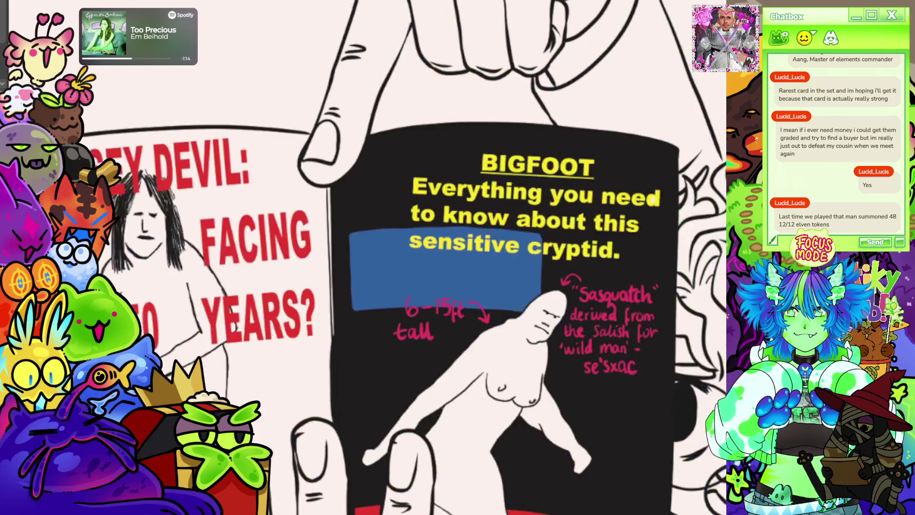
Step: Recentre the view and undo a stray yellow stroke drawn along Bigfoot's leg
{"action": "scroll", "coordinate": [405, 257], "scroll_direction": "up", "scroll_amount": 5}
{"action": "scroll", "coordinate": [551, 143], "scroll_direction": "down", "scroll_amount": 5}
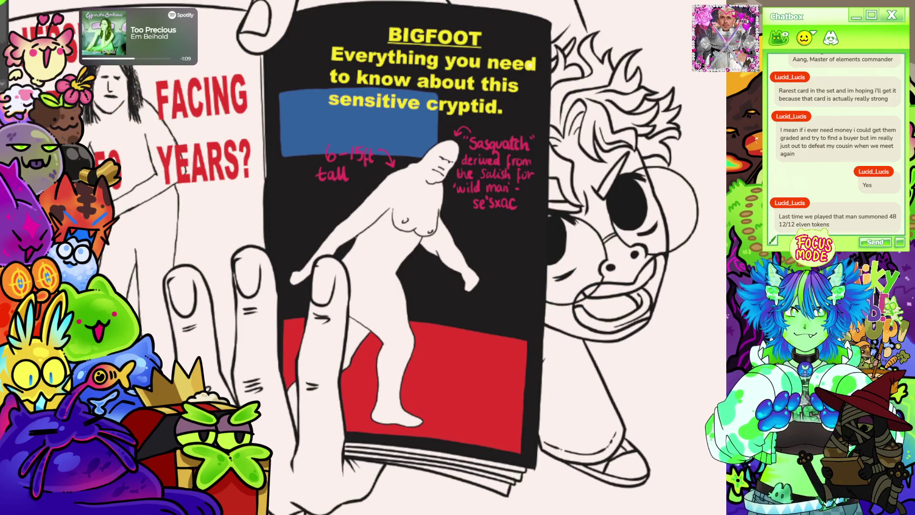
{"action": "left_click_drag", "start_coordinate": [362, 238], "coordinate": [435, 262]}
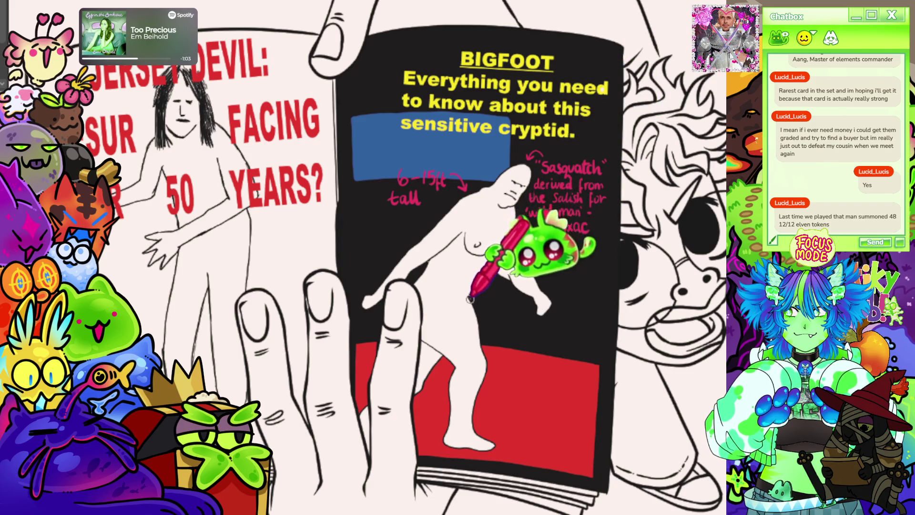
{"action": "mouse_move", "coordinate": [469, 299]}
{"action": "left_mouse_down"}
{"action": "mouse_move", "coordinate": [536, 302]}
{"action": "mouse_move", "coordinate": [539, 316]}
{"action": "mouse_move", "coordinate": [552, 312]}
{"action": "mouse_move", "coordinate": [537, 278]}
{"action": "left_mouse_up"}
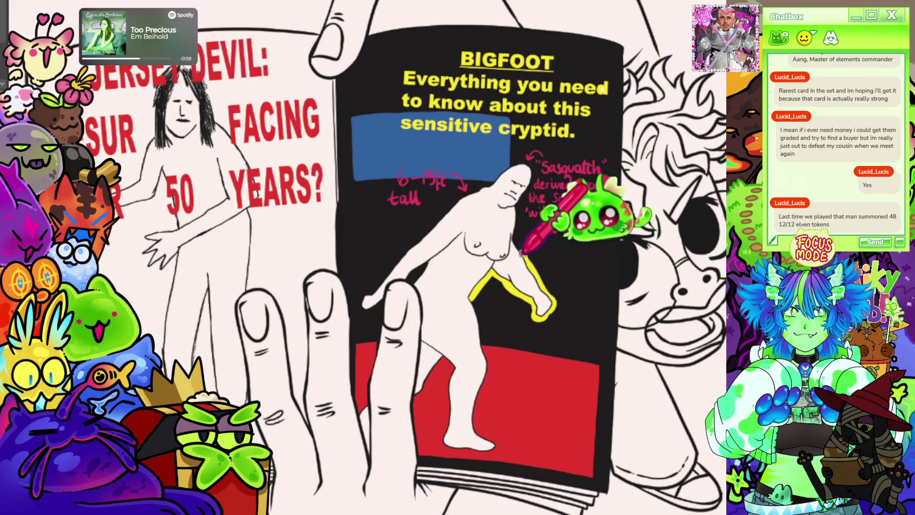
{"action": "key", "text": "ctrl+z"}
{"action": "scroll", "coordinate": [624, 110], "scroll_direction": "down", "scroll_amount": 5}
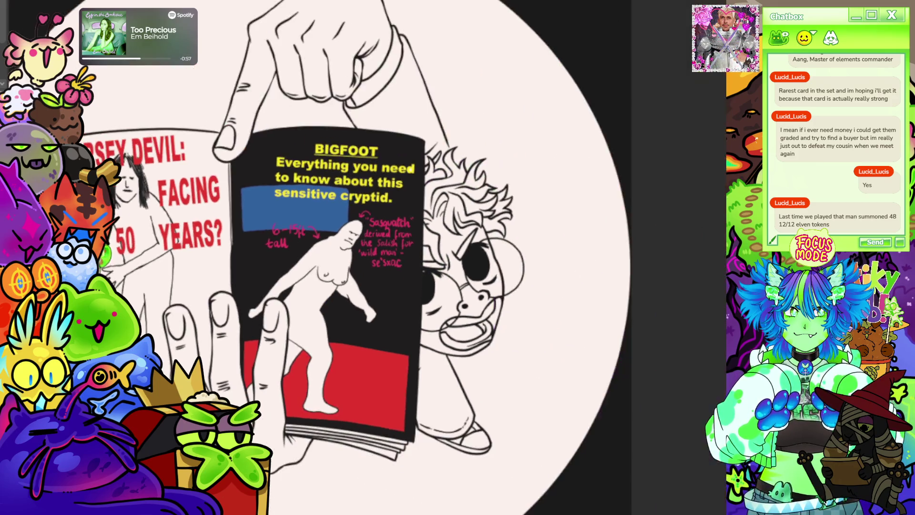
Step: Hide the pink handwritten annotations, restoring the yellow BIGFOOT headline that was hidden by mistake
{"action": "scroll", "coordinate": [587, 201], "scroll_direction": "up", "scroll_amount": 1}
{"action": "scroll", "coordinate": [587, 200], "scroll_direction": "up", "scroll_amount": 4}
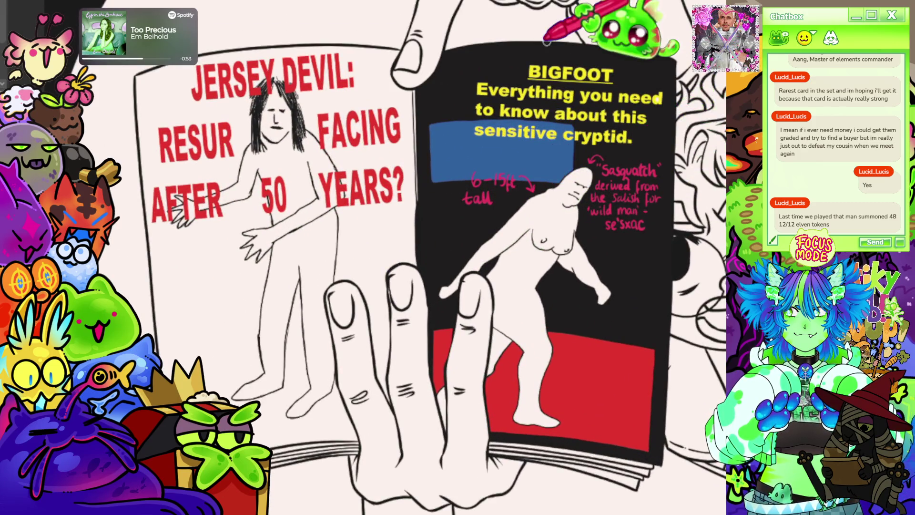
{"action": "scroll", "coordinate": [540, 54], "scroll_direction": "down", "scroll_amount": 2}
{"action": "scroll", "coordinate": [596, 72], "scroll_direction": "up", "scroll_amount": 4}
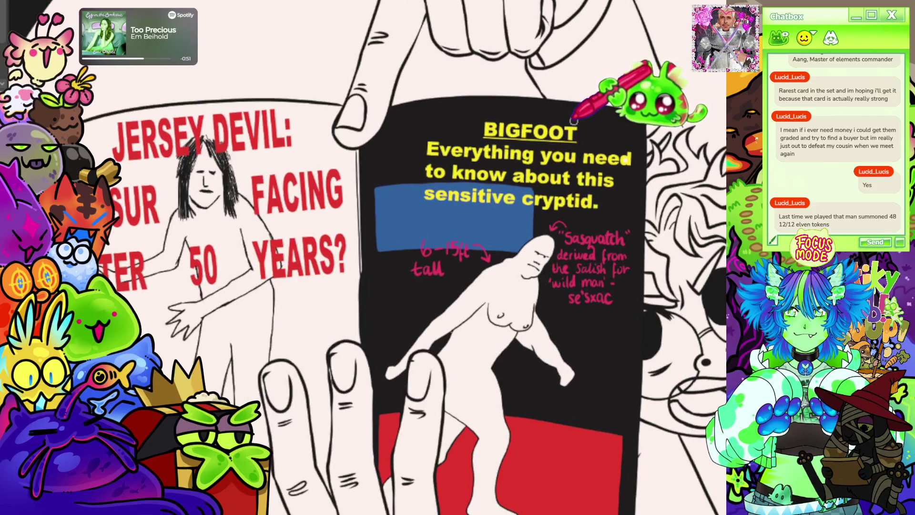
{"action": "scroll", "coordinate": [570, 148], "scroll_direction": "down", "scroll_amount": 3}
{"action": "scroll", "coordinate": [562, 133], "scroll_direction": "up", "scroll_amount": 3}
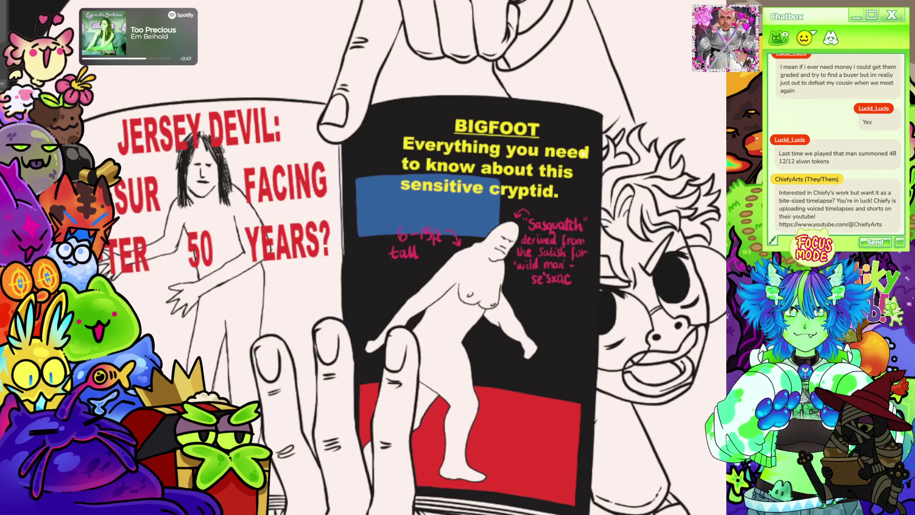
{"action": "key", "text": "Delete"}
{"action": "key", "text": "ctrl+z"}
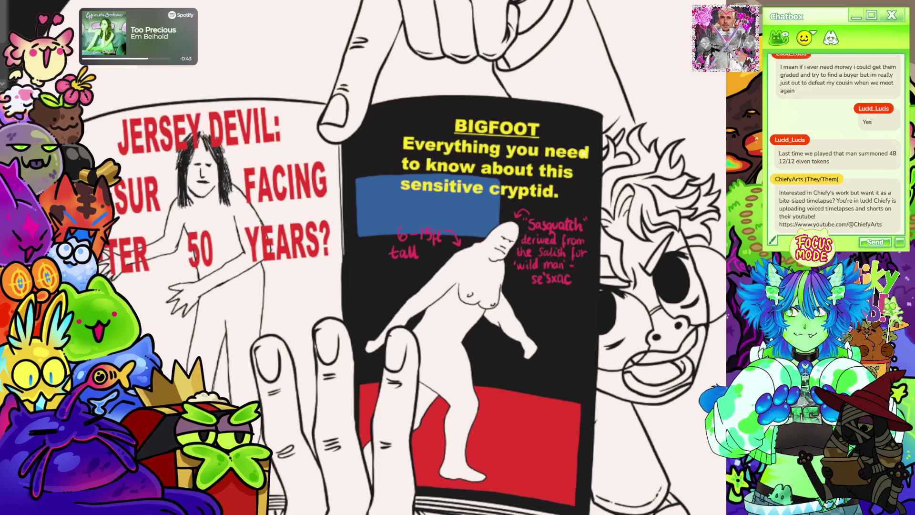
{"action": "key", "text": "Delete"}
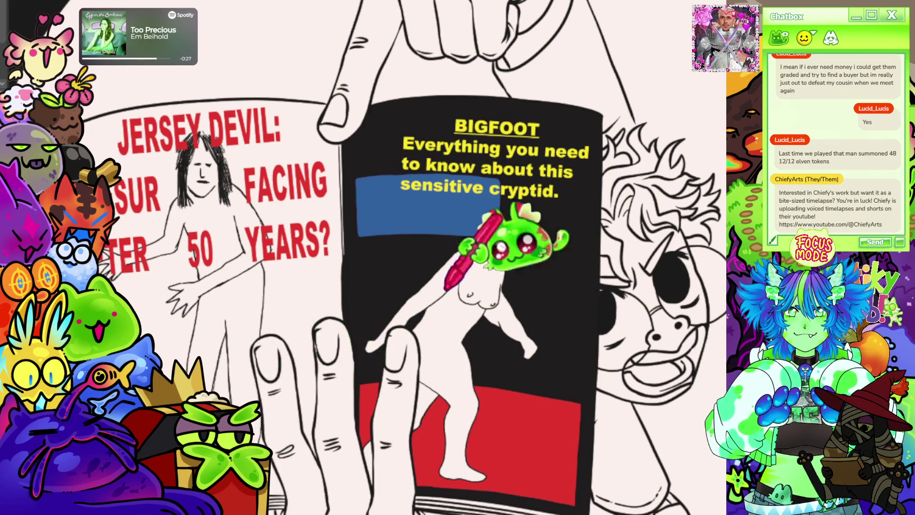
Step: Switch to the blank portrait canvas document
{"action": "scroll", "coordinate": [482, 243], "scroll_direction": "down", "scroll_amount": 5}
{"action": "scroll", "coordinate": [524, 151], "scroll_direction": "up", "scroll_amount": 1}
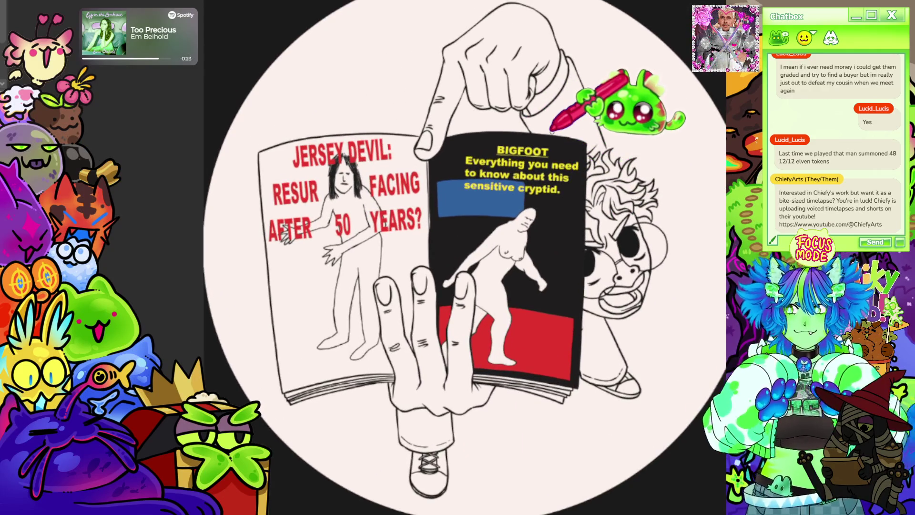
{"action": "scroll", "coordinate": [364, 143], "scroll_direction": "down", "scroll_amount": 2}
{"action": "scroll", "coordinate": [510, 143], "scroll_direction": "up", "scroll_amount": 1}
{"action": "scroll", "coordinate": [474, 205], "scroll_direction": "down", "scroll_amount": 3}
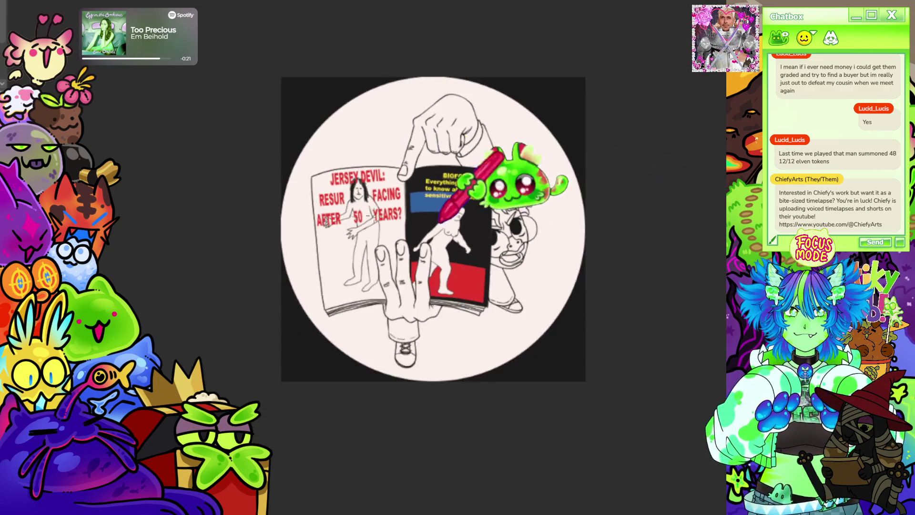
{"action": "scroll", "coordinate": [434, 285], "scroll_direction": "up", "scroll_amount": 2}
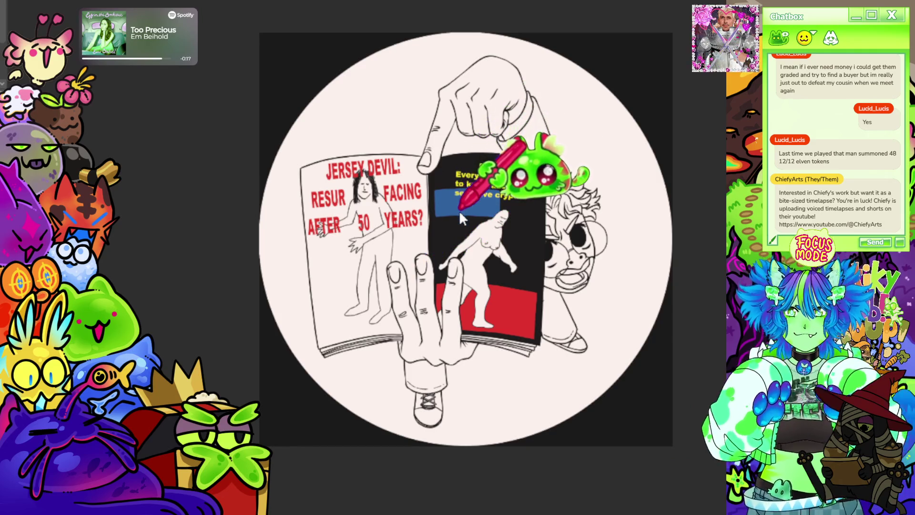
{"action": "key", "text": "ctrl+Tab"}
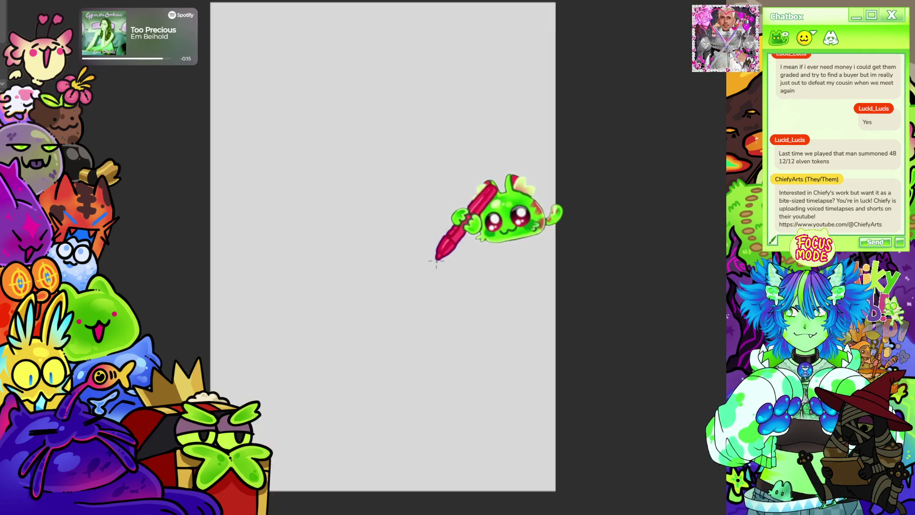
Step: Cycle past the magazine document to the two-figure sketch and begin free-transforming the figures
{"action": "scroll", "coordinate": [267, 231], "scroll_direction": "down", "scroll_amount": 2}
{"action": "scroll", "coordinate": [386, 225], "scroll_direction": "up", "scroll_amount": 2}
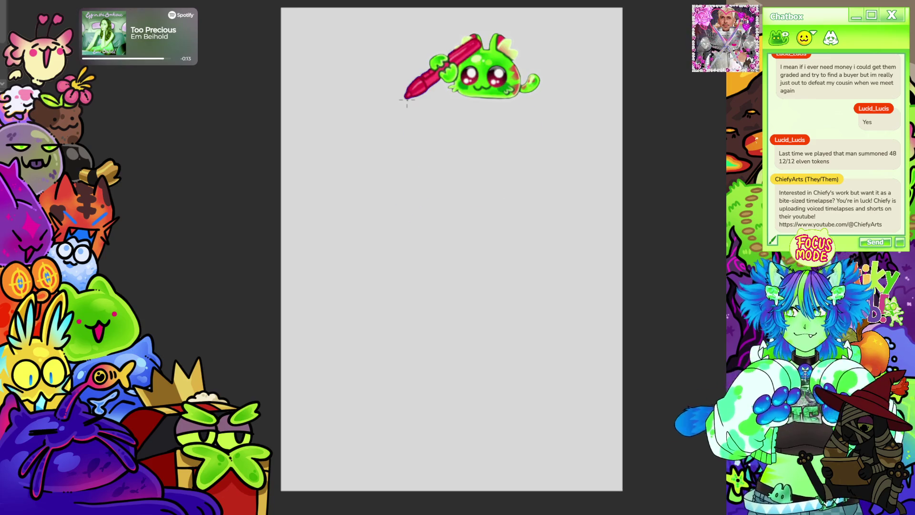
{"action": "key", "text": "ctrl+Tab"}
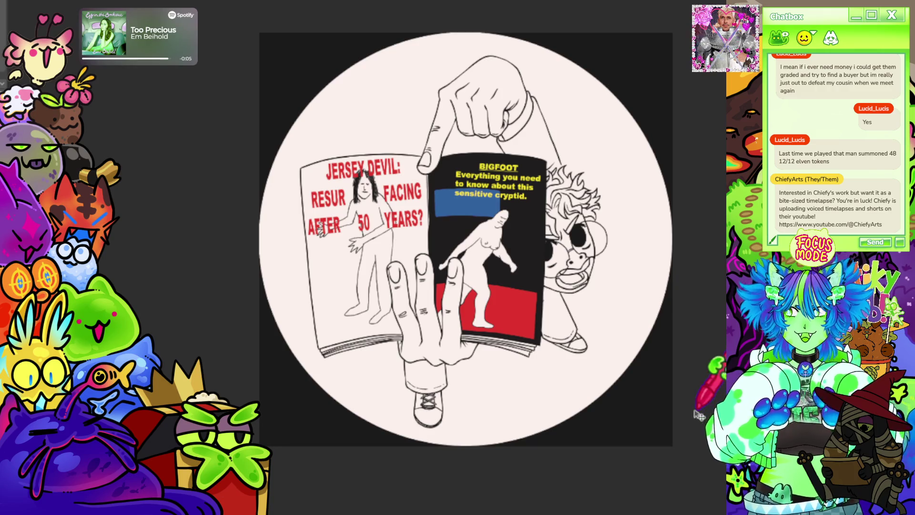
{"action": "key", "text": "ctrl+Tab"}
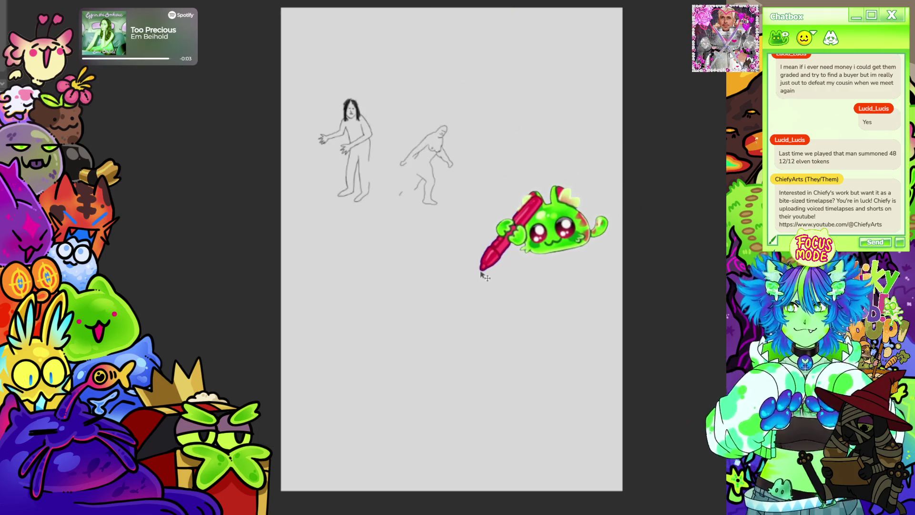
{"action": "key", "text": "ctrl+t"}
{"action": "scroll", "coordinate": [439, 225], "scroll_direction": "down", "scroll_amount": 3}
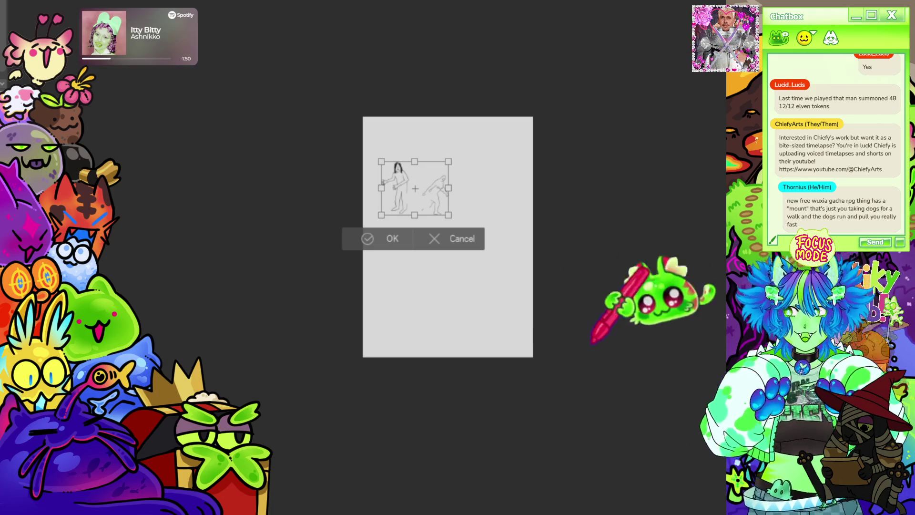
Step: Commit the scaled-down two-figure sketch so it sits small in the upper-left of the page
{"action": "scroll", "coordinate": [532, 229], "scroll_direction": "up", "scroll_amount": 2}
{"action": "scroll", "coordinate": [387, 191], "scroll_direction": "up", "scroll_amount": 2}
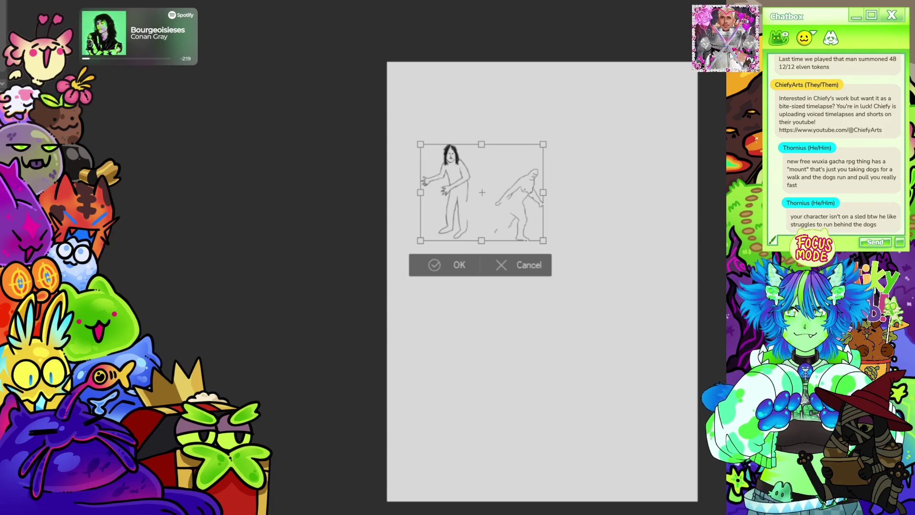
{"action": "left_click_drag", "start_coordinate": [490, 302], "coordinate": [370, 312]}
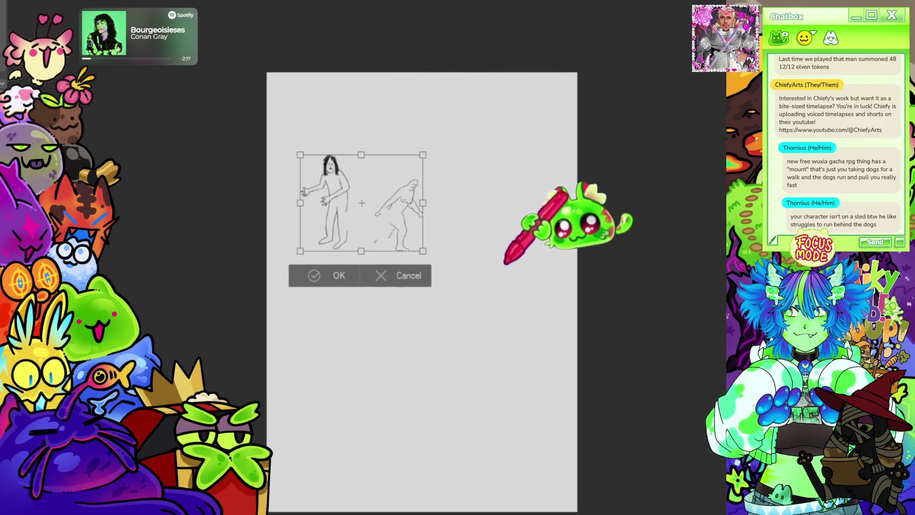
{"action": "key", "text": "Return"}
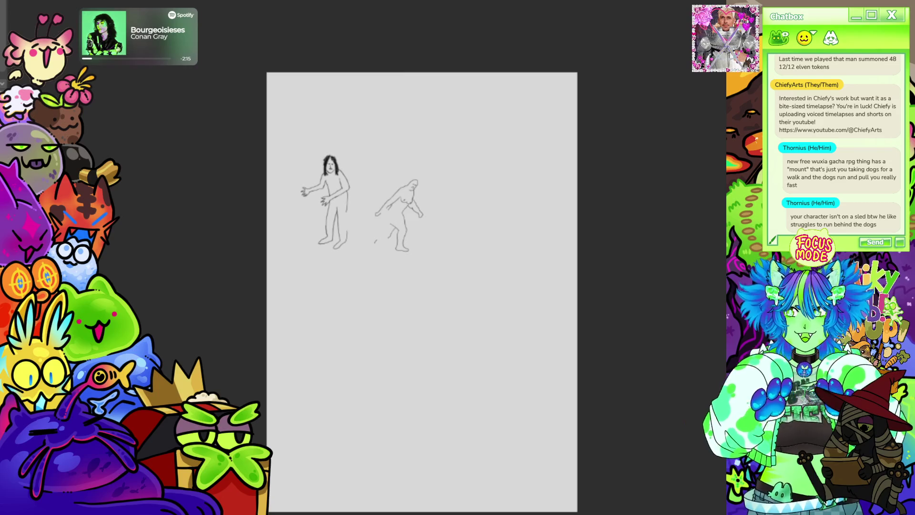
Step: Drag the two figure sketches down into the lower half of the page, check placement, then clear them
{"action": "mouse_move", "coordinate": [374, 198]}
{"action": "left_mouse_down"}
{"action": "mouse_move", "coordinate": [436, 426]}
{"action": "mouse_move", "coordinate": [382, 388]}
{"action": "mouse_move", "coordinate": [391, 377]}
{"action": "left_mouse_up"}
{"action": "scroll", "coordinate": [496, 192], "scroll_direction": "up", "scroll_amount": 2}
{"action": "scroll", "coordinate": [180, 119], "scroll_direction": "down", "scroll_amount": 1}
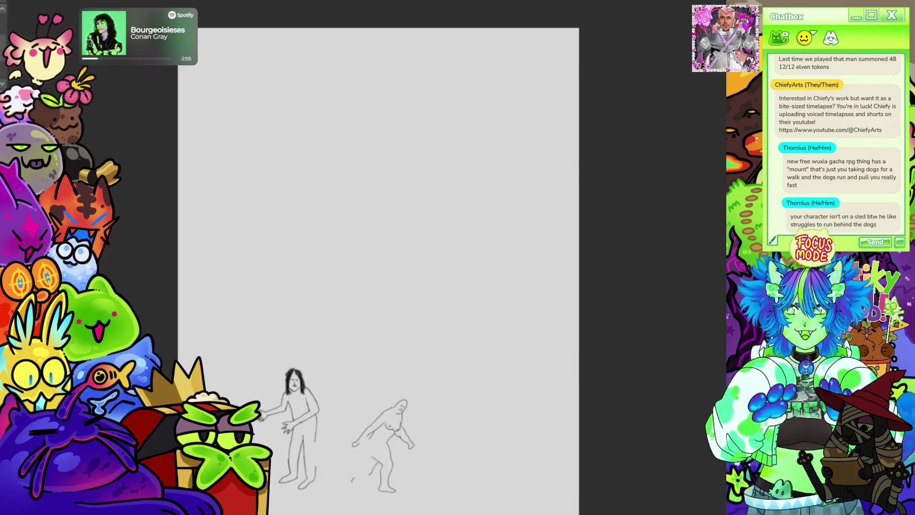
{"action": "scroll", "coordinate": [296, 123], "scroll_direction": "down", "scroll_amount": 3}
{"action": "scroll", "coordinate": [296, 122], "scroll_direction": "up", "scroll_amount": 4}
{"action": "mouse_move", "coordinate": [382, 257]}
{"action": "left_mouse_down"}
{"action": "mouse_move", "coordinate": [405, 248]}
{"action": "mouse_move", "coordinate": [398, 244]}
{"action": "left_mouse_up"}
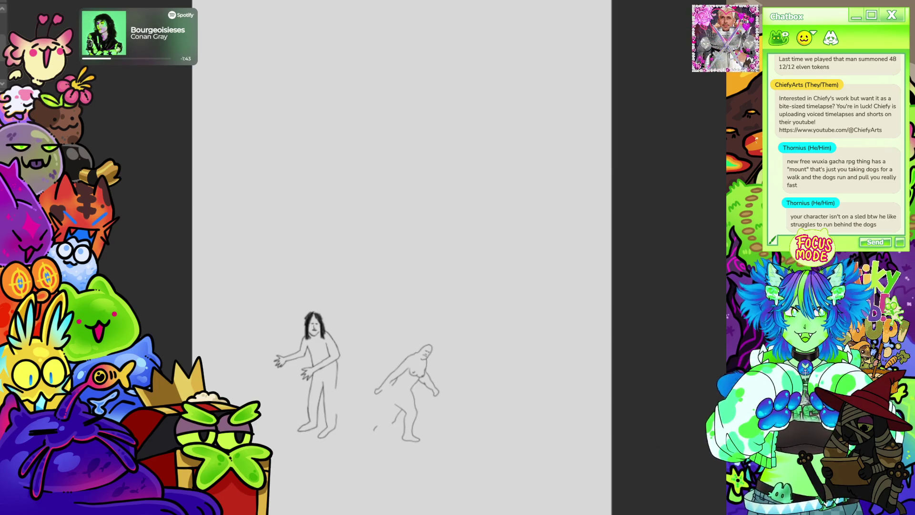
{"action": "scroll", "coordinate": [422, 359], "scroll_direction": "down", "scroll_amount": 1}
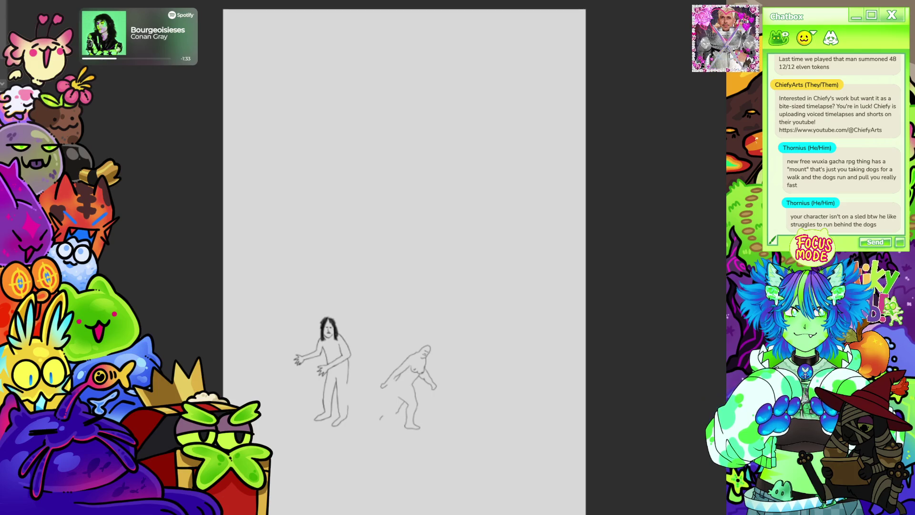
{"action": "key", "text": "Delete"}
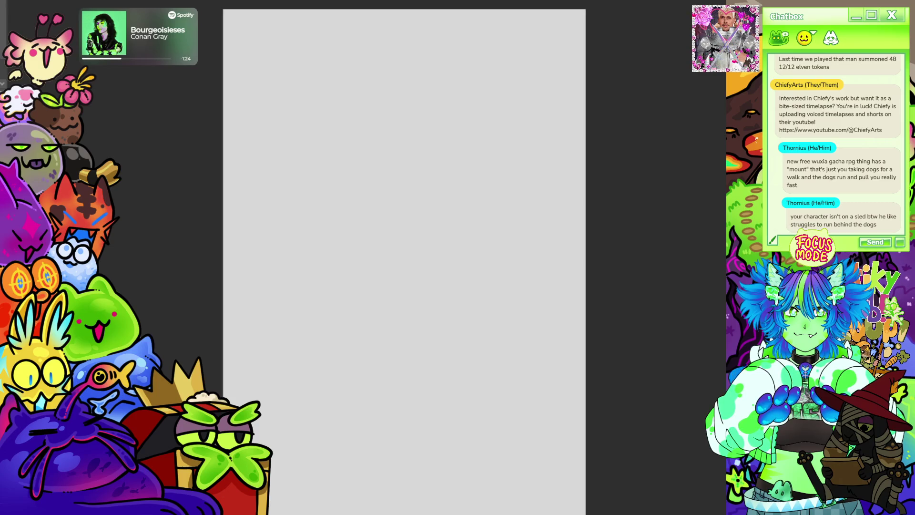
Step: Draw a navy-filled rectangle over the lower canvas and a magenta rectangle across the top
{"action": "scroll", "coordinate": [404, 261], "scroll_direction": "down", "scroll_amount": 2}
{"action": "scroll", "coordinate": [429, 217], "scroll_direction": "up", "scroll_amount": 2}
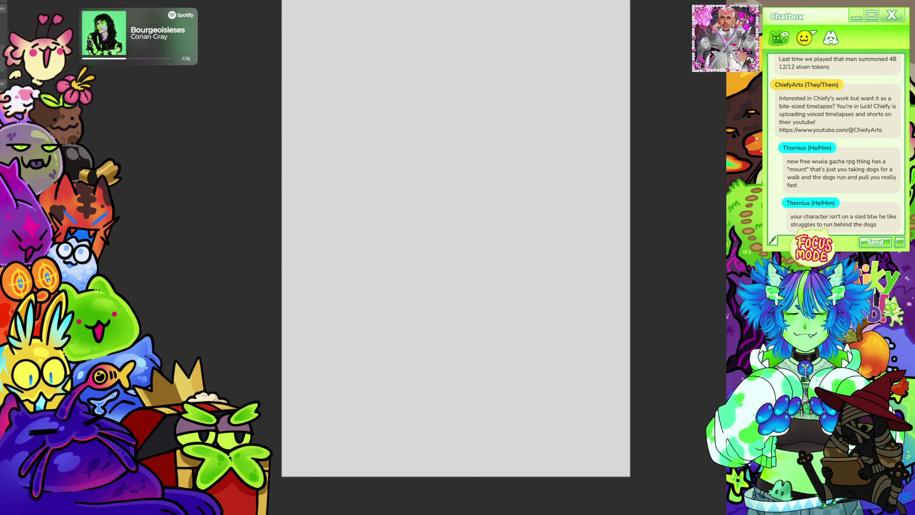
{"action": "left_click_drag", "start_coordinate": [267, 116], "coordinate": [612, 491]}
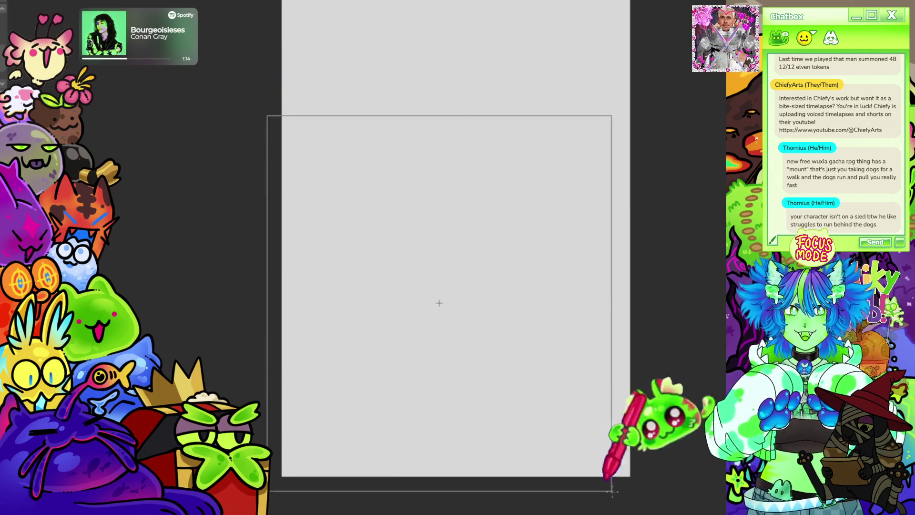
{"action": "left_click", "coordinate": [613, 429]}
{"action": "key", "text": "ctrl+minus"}
{"action": "scroll", "coordinate": [596, 133], "scroll_direction": "up", "scroll_amount": 3}
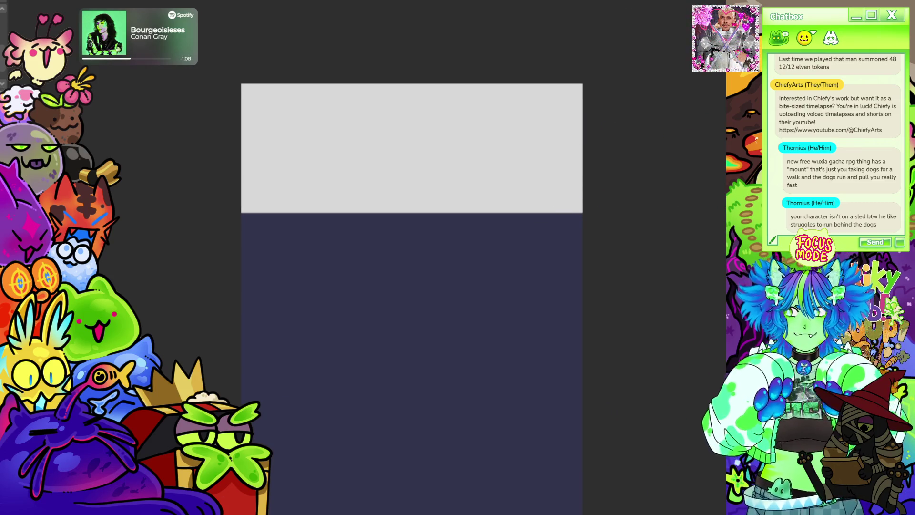
{"action": "mouse_move", "coordinate": [232, 80]}
{"action": "left_mouse_down"}
{"action": "mouse_move", "coordinate": [293, 128]}
{"action": "mouse_move", "coordinate": [585, 215]}
{"action": "left_mouse_up"}
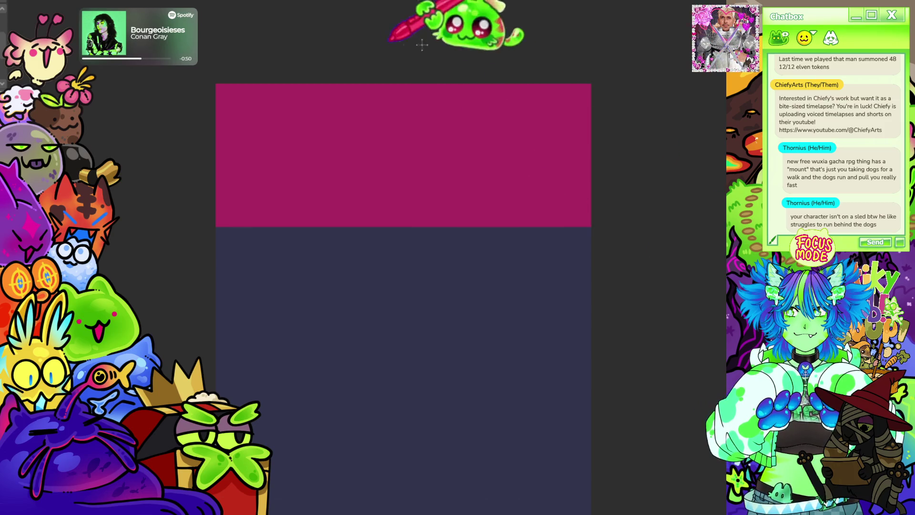
Step: Try a dark rounded rectangle inside the magenta band, then undo it
{"action": "scroll", "coordinate": [420, 48], "scroll_direction": "up", "scroll_amount": 1}
{"action": "mouse_move", "coordinate": [202, 110]}
{"action": "left_mouse_down"}
{"action": "mouse_move", "coordinate": [487, 232]}
{"action": "mouse_move", "coordinate": [582, 235]}
{"action": "left_mouse_up"}
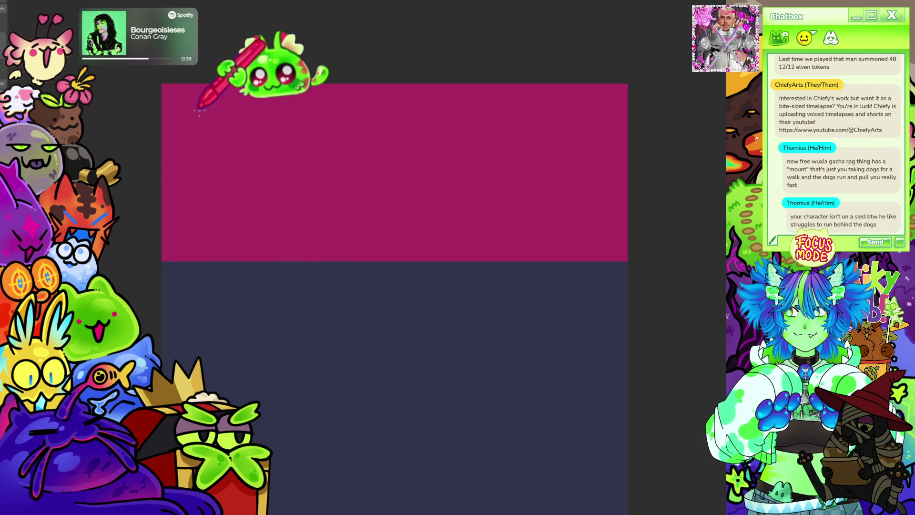
{"action": "mouse_move", "coordinate": [201, 103]}
{"action": "left_mouse_down"}
{"action": "mouse_move", "coordinate": [361, 194]}
{"action": "mouse_move", "coordinate": [580, 239]}
{"action": "left_mouse_up"}
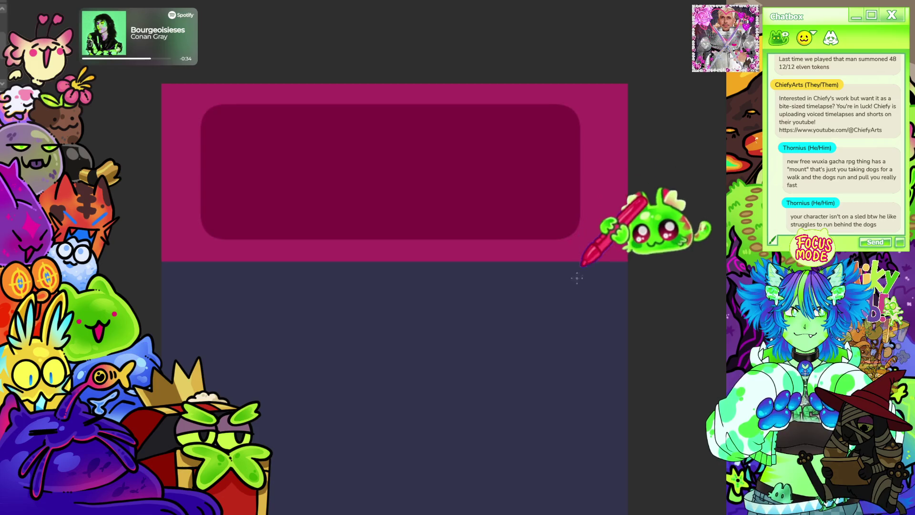
{"action": "key", "text": "ctrl+z"}
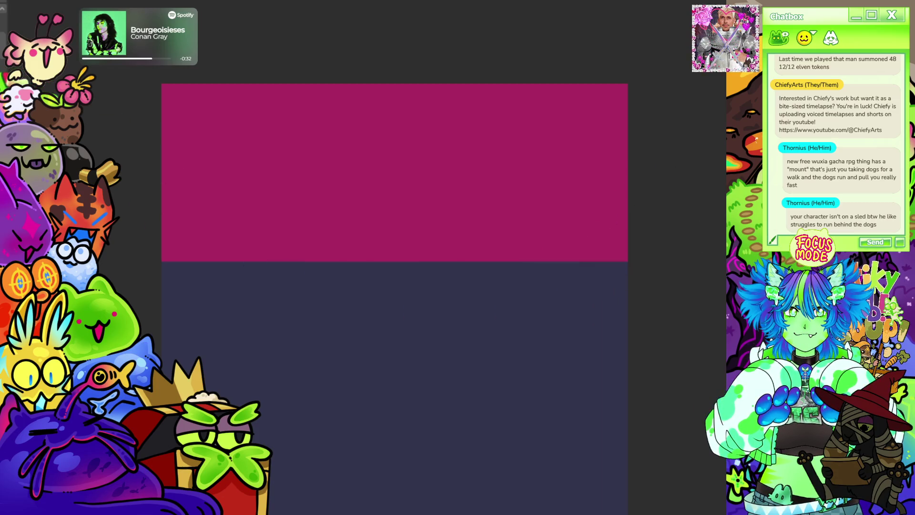
Step: Draw a dark oval in the magenta band, undoing the soft lightening strokes added to it
{"action": "mouse_move", "coordinate": [194, 108]}
{"action": "left_mouse_down"}
{"action": "mouse_move", "coordinate": [377, 210]}
{"action": "mouse_move", "coordinate": [595, 236]}
{"action": "left_mouse_up"}
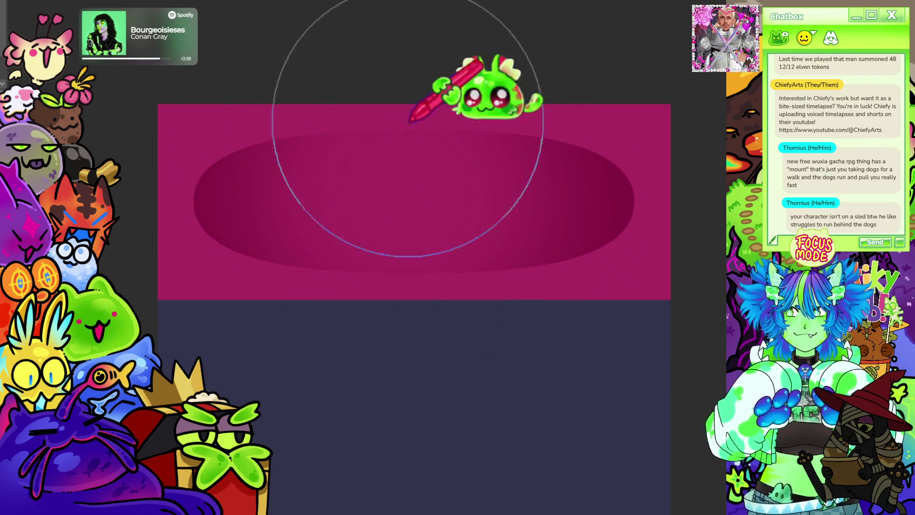
{"action": "mouse_move", "coordinate": [327, 357]}
{"action": "left_mouse_down"}
{"action": "mouse_move", "coordinate": [441, 135]}
{"action": "mouse_move", "coordinate": [490, 224]}
{"action": "mouse_move", "coordinate": [485, 122]}
{"action": "mouse_move", "coordinate": [351, 327]}
{"action": "mouse_move", "coordinate": [378, 260]}
{"action": "mouse_move", "coordinate": [546, 143]}
{"action": "left_mouse_up"}
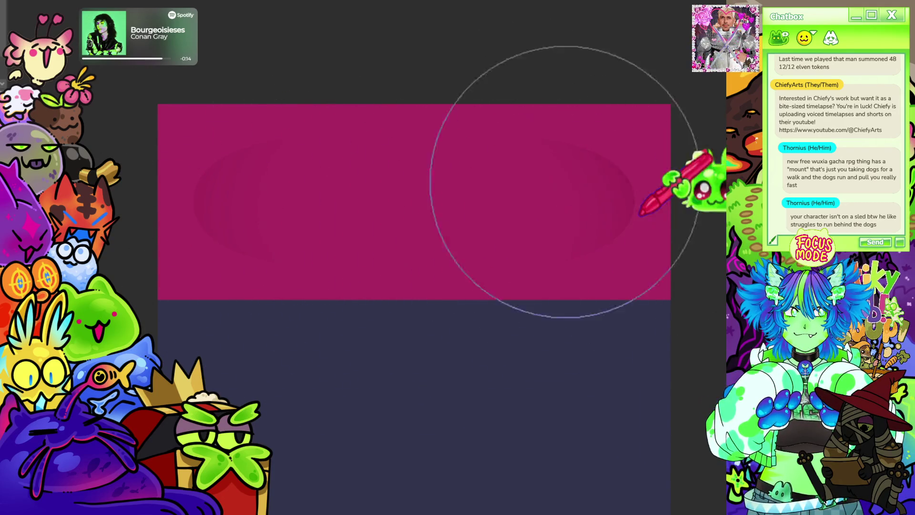
{"action": "key", "text": "ctrl+z"}
{"action": "key", "text": "ctrl+z"}
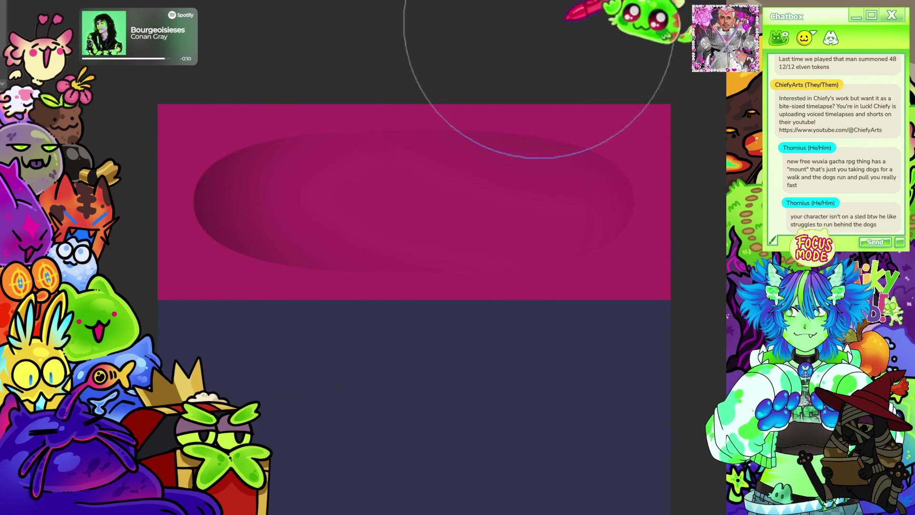
{"action": "key", "text": "ctrl+z"}
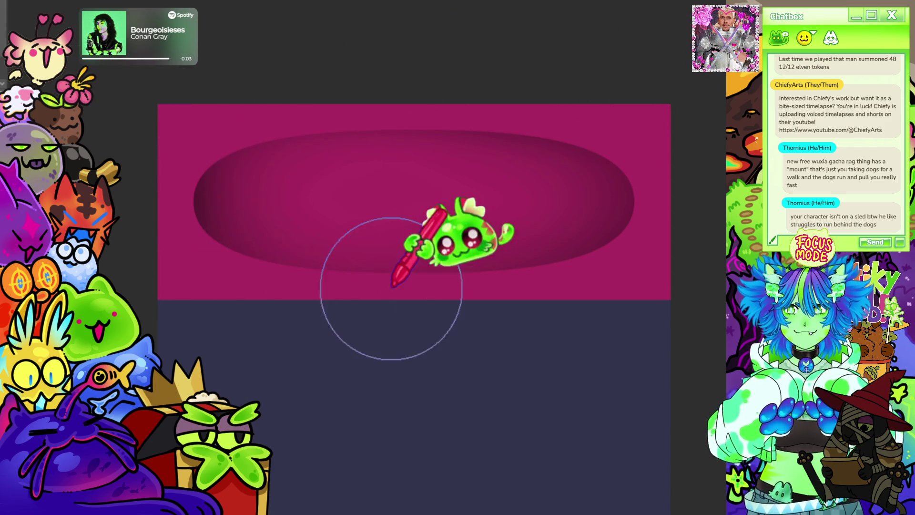
{"action": "scroll", "coordinate": [424, 266], "scroll_direction": "down", "scroll_amount": 1}
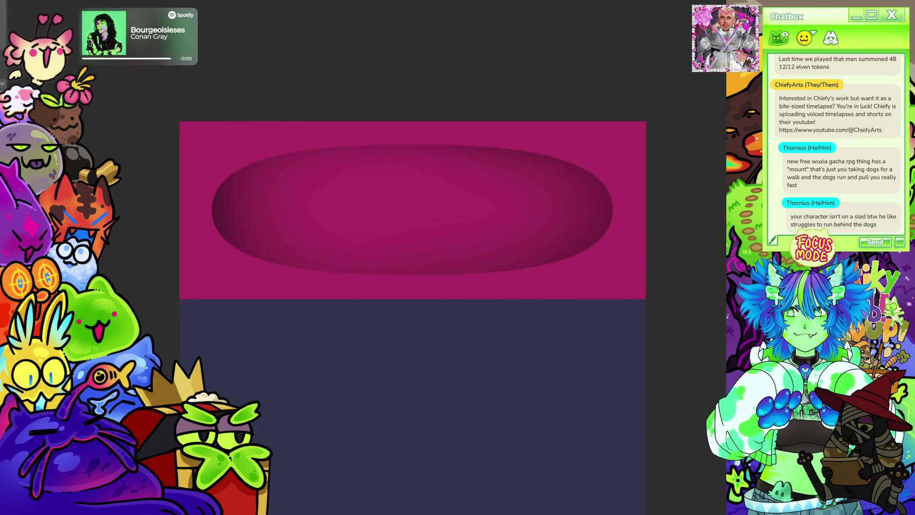
Step: Rectangle-select the magenta band area, then deselect it, leaving a plain light grey canvas
{"action": "mouse_move", "coordinate": [168, 106]}
{"action": "left_mouse_down"}
{"action": "mouse_move", "coordinate": [566, 372]}
{"action": "mouse_move", "coordinate": [719, 302]}
{"action": "mouse_move", "coordinate": [655, 300]}
{"action": "left_mouse_up"}
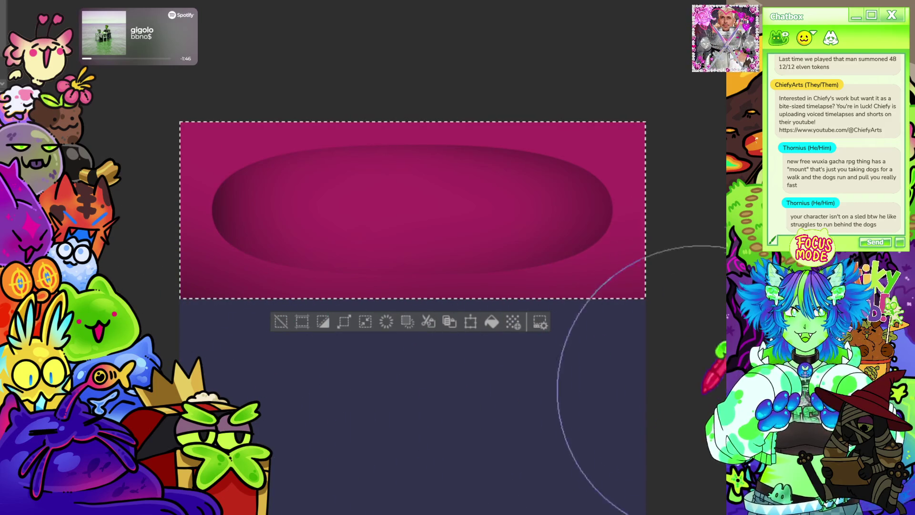
{"action": "scroll", "coordinate": [271, 355], "scroll_direction": "down", "scroll_amount": 3}
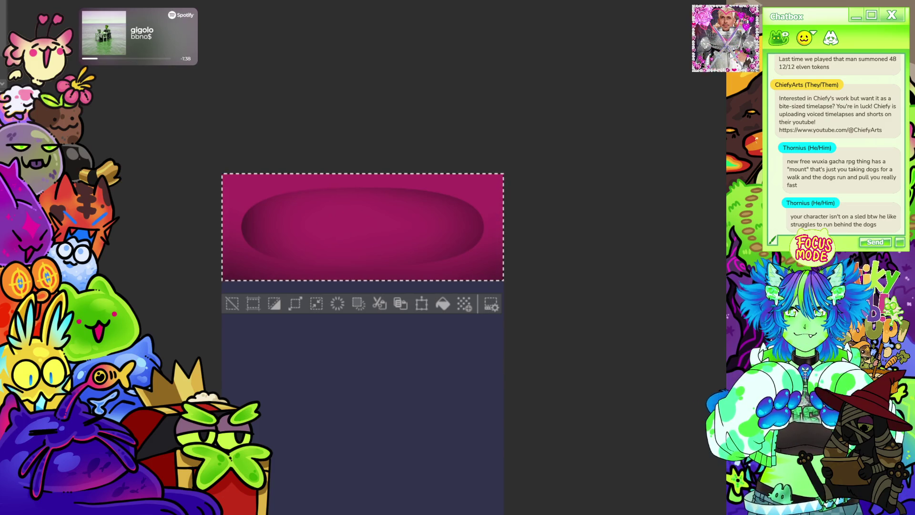
{"action": "scroll", "coordinate": [262, 180], "scroll_direction": "up", "scroll_amount": 2}
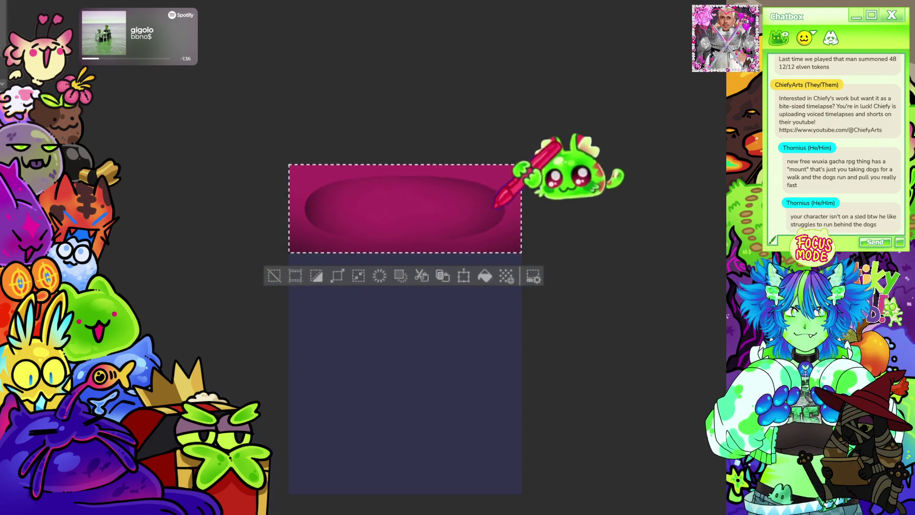
{"action": "scroll", "coordinate": [495, 212], "scroll_direction": "up", "scroll_amount": 2}
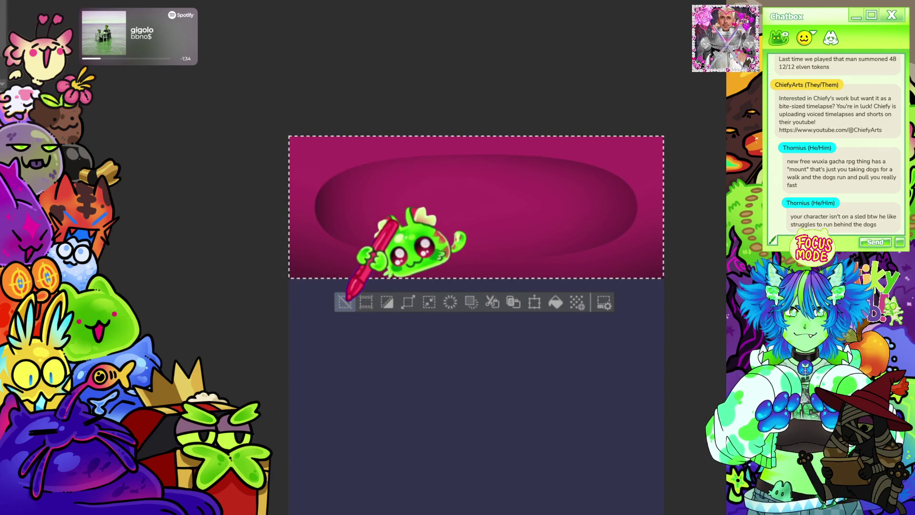
{"action": "key", "text": "ctrl+d"}
{"action": "scroll", "coordinate": [511, 113], "scroll_direction": "down", "scroll_amount": 2}
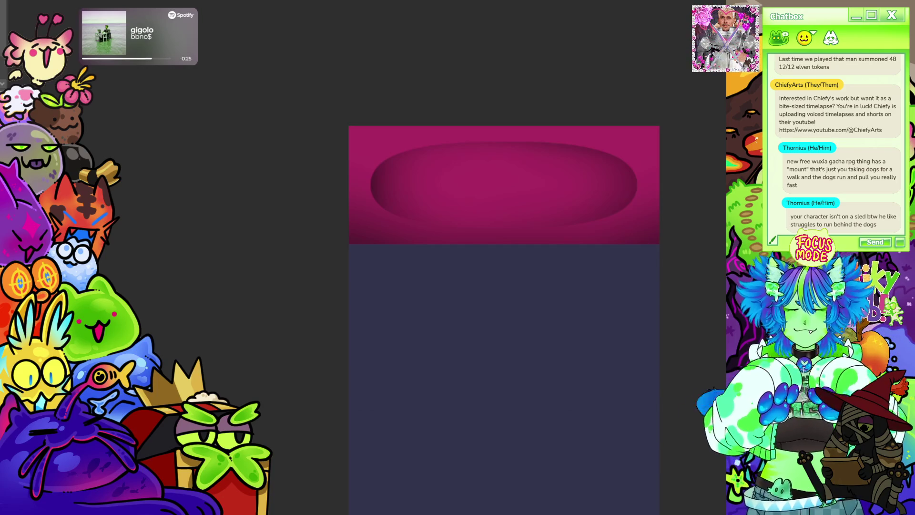
{"action": "scroll", "coordinate": [445, 126], "scroll_direction": "down", "scroll_amount": 3}
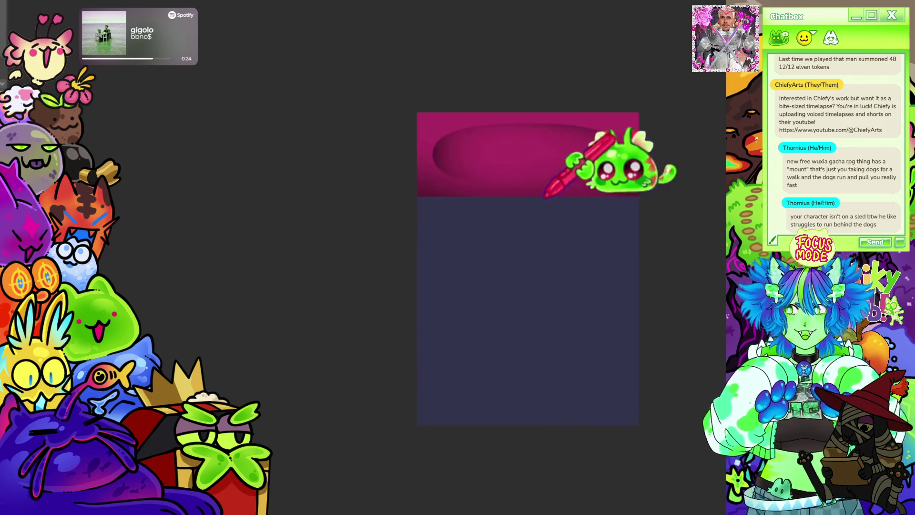
{"action": "scroll", "coordinate": [486, 213], "scroll_direction": "up", "scroll_amount": 1}
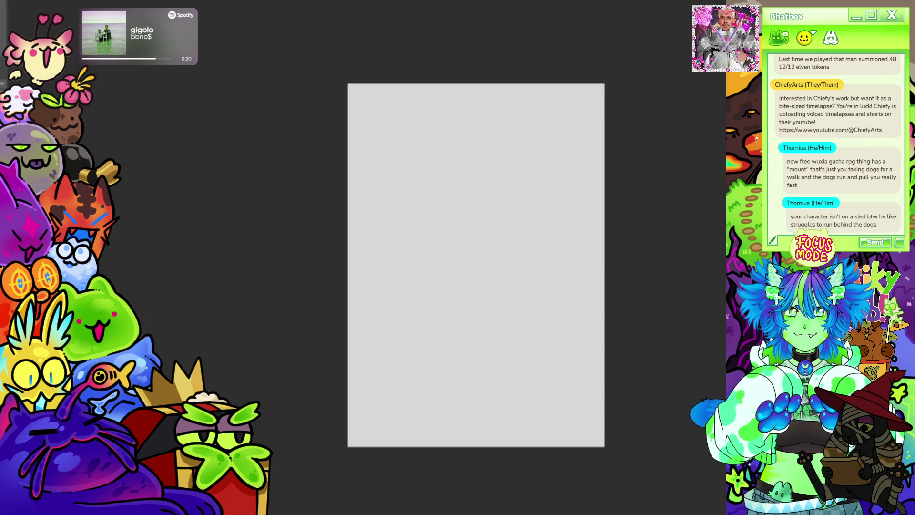
Step: Select an inset rectangle inside the canvas margins and fill the page pale cream
{"action": "scroll", "coordinate": [496, 185], "scroll_direction": "up", "scroll_amount": 2}
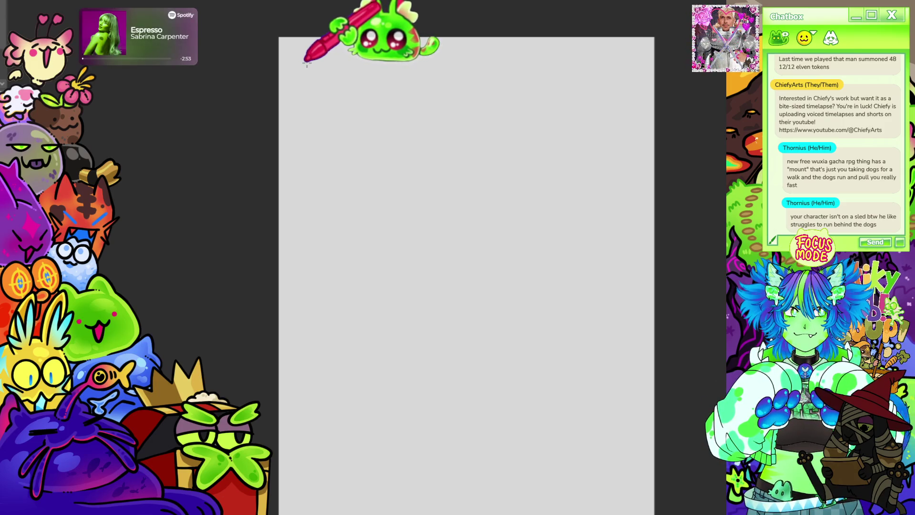
{"action": "mouse_move", "coordinate": [308, 64]}
{"action": "left_mouse_down"}
{"action": "mouse_move", "coordinate": [636, 512]}
{"action": "mouse_move", "coordinate": [641, 309]}
{"action": "mouse_move", "coordinate": [654, 266]}
{"action": "mouse_move", "coordinate": [654, 273]}
{"action": "left_mouse_up"}
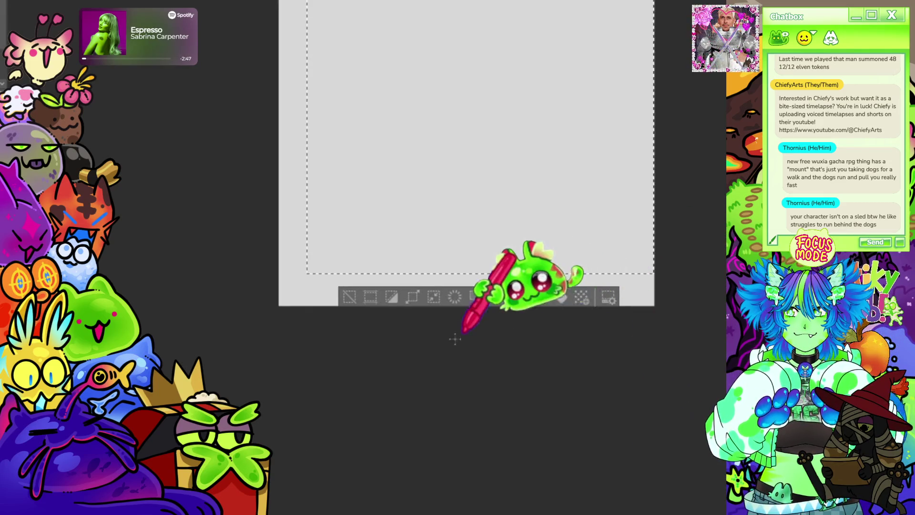
{"action": "key", "text": "ctrl+0"}
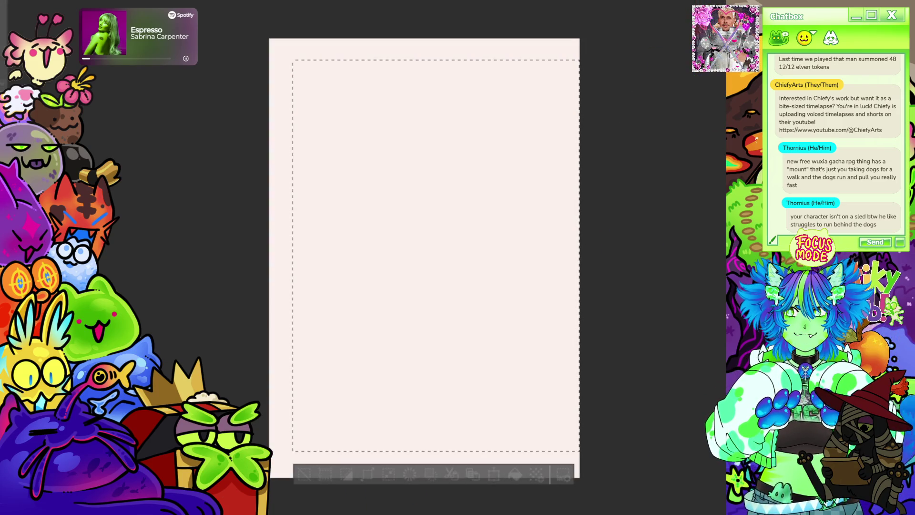
{"action": "scroll", "coordinate": [431, 104], "scroll_direction": "down", "scroll_amount": 2}
Step: Invert the selection to the page margins and airbrush green along the top, left and bottom margins
{"action": "scroll", "coordinate": [431, 103], "scroll_direction": "up", "scroll_amount": 2}
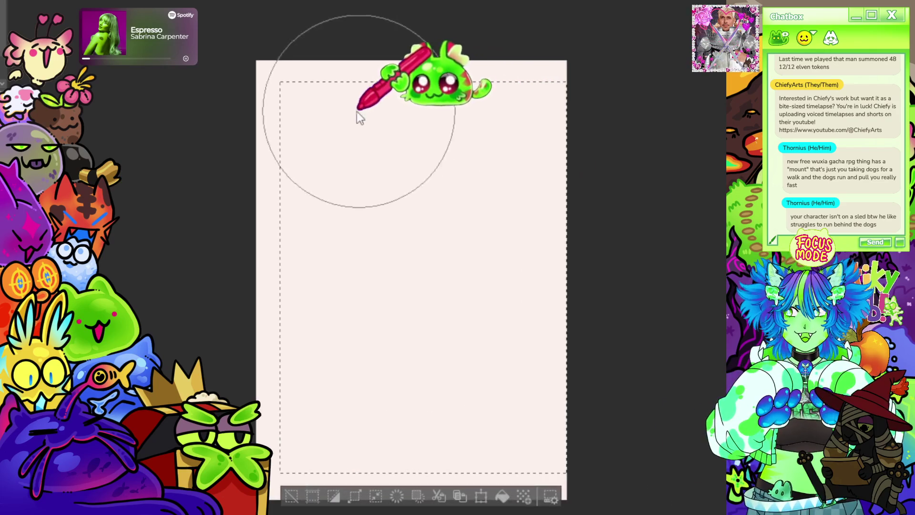
{"action": "left_click_drag", "start_coordinate": [417, 69], "coordinate": [451, 67]}
{"action": "key", "text": "ctrl+z"}
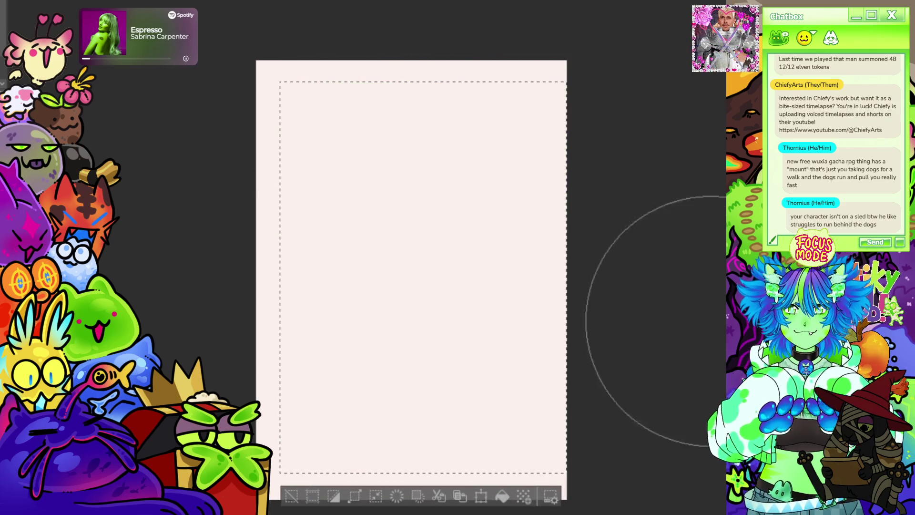
{"action": "left_click", "coordinate": [333, 497]}
{"action": "mouse_move", "coordinate": [405, 48]}
{"action": "left_mouse_down"}
{"action": "mouse_move", "coordinate": [459, 2]}
{"action": "mouse_move", "coordinate": [556, 134]}
{"action": "mouse_move", "coordinate": [604, 125]}
{"action": "left_mouse_up"}
{"action": "mouse_move", "coordinate": [245, 255]}
{"action": "left_mouse_down"}
{"action": "mouse_move", "coordinate": [286, 358]}
{"action": "mouse_move", "coordinate": [371, 510]}
{"action": "left_mouse_up"}
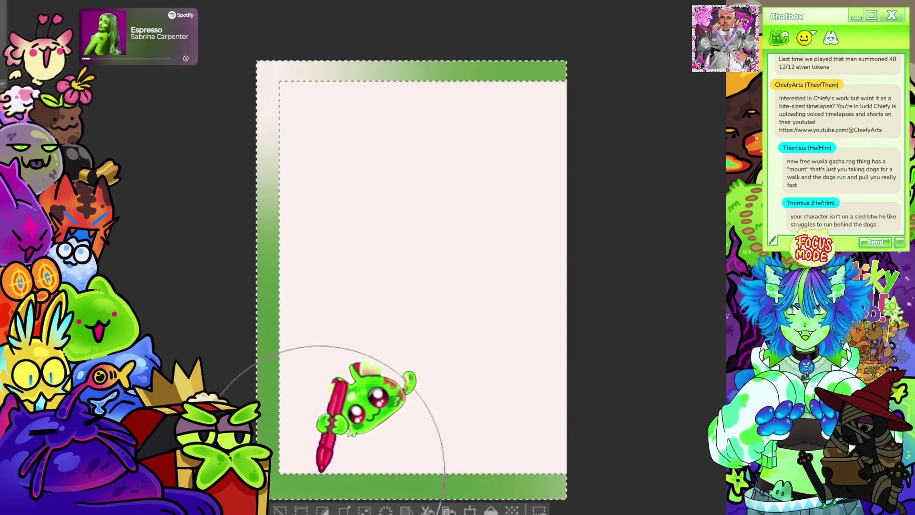
Step: Repaint the left and top margins green and add yellow into the border's top-left corner
{"action": "key", "text": "ctrl+z"}
{"action": "mouse_move", "coordinate": [193, 353]}
{"action": "left_mouse_down"}
{"action": "mouse_move", "coordinate": [327, 378]}
{"action": "mouse_move", "coordinate": [423, 187]}
{"action": "mouse_move", "coordinate": [705, 61]}
{"action": "mouse_move", "coordinate": [598, 77]}
{"action": "left_mouse_up"}
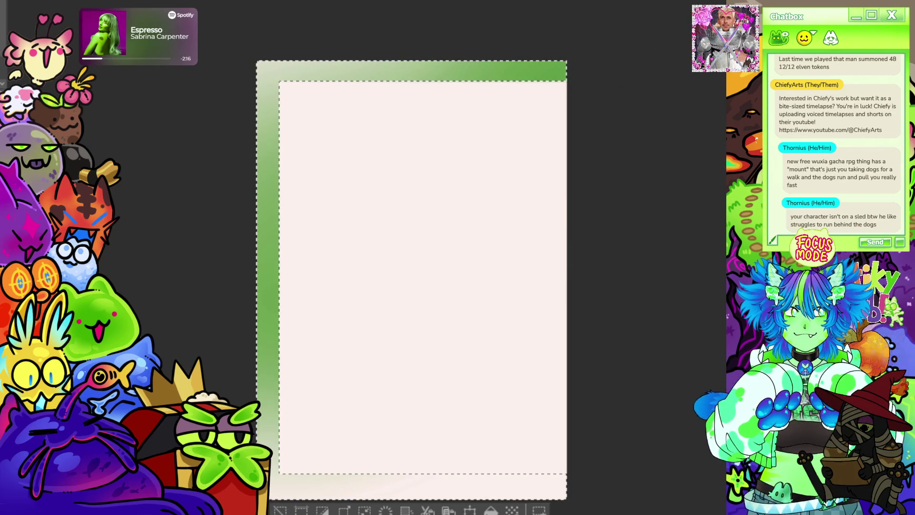
{"action": "left_click_drag", "start_coordinate": [215, 398], "coordinate": [265, 337]}
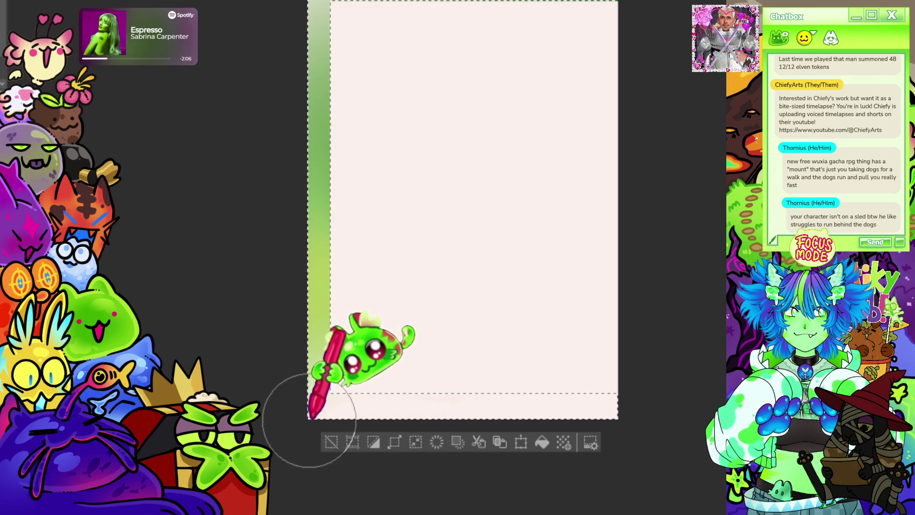
{"action": "scroll", "coordinate": [336, 153], "scroll_direction": "up", "scroll_amount": 5}
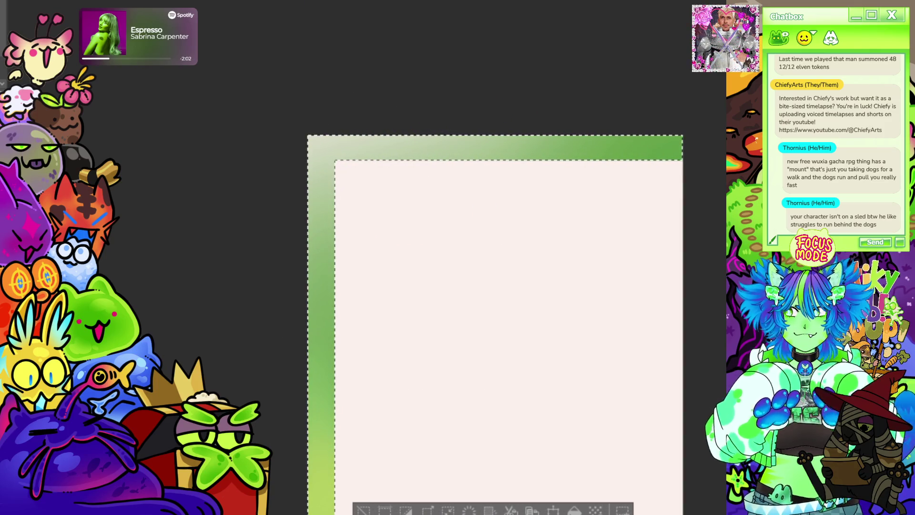
{"action": "mouse_move", "coordinate": [364, 125]}
{"action": "left_mouse_down"}
{"action": "mouse_move", "coordinate": [306, 71]}
{"action": "mouse_move", "coordinate": [353, 112]}
{"action": "mouse_move", "coordinate": [187, 221]}
{"action": "mouse_move", "coordinate": [315, 77]}
{"action": "mouse_move", "coordinate": [390, 120]}
{"action": "mouse_move", "coordinate": [606, 122]}
{"action": "left_mouse_up"}
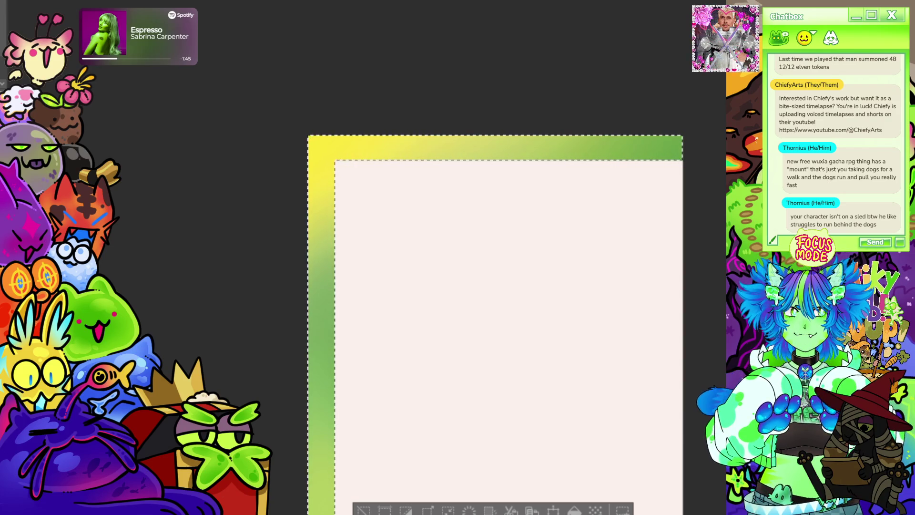
{"action": "key", "text": "ctrl+0"}
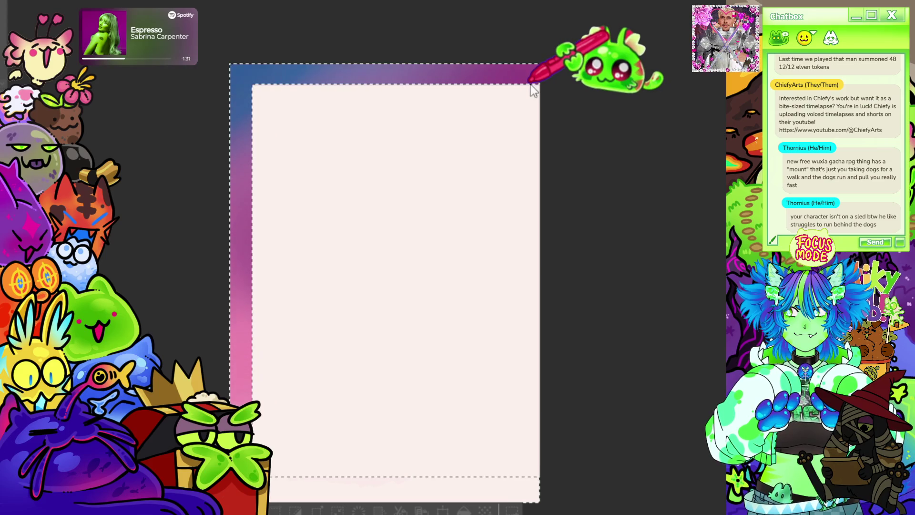
Step: Clear the selection around the page, zoom out, and shrink the airbrush
{"action": "scroll", "coordinate": [448, 184], "scroll_direction": "down", "scroll_amount": 2}
{"action": "scroll", "coordinate": [449, 187], "scroll_direction": "up", "scroll_amount": 1}
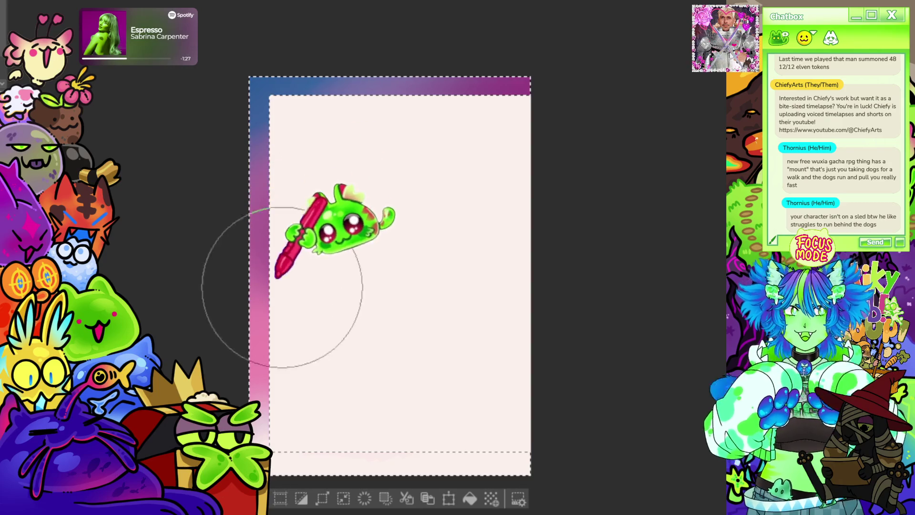
{"action": "key", "text": "ctrl+d"}
{"action": "key", "text": "ctrl+minus"}
{"action": "scroll", "coordinate": [423, 161], "scroll_direction": "up", "scroll_amount": 2}
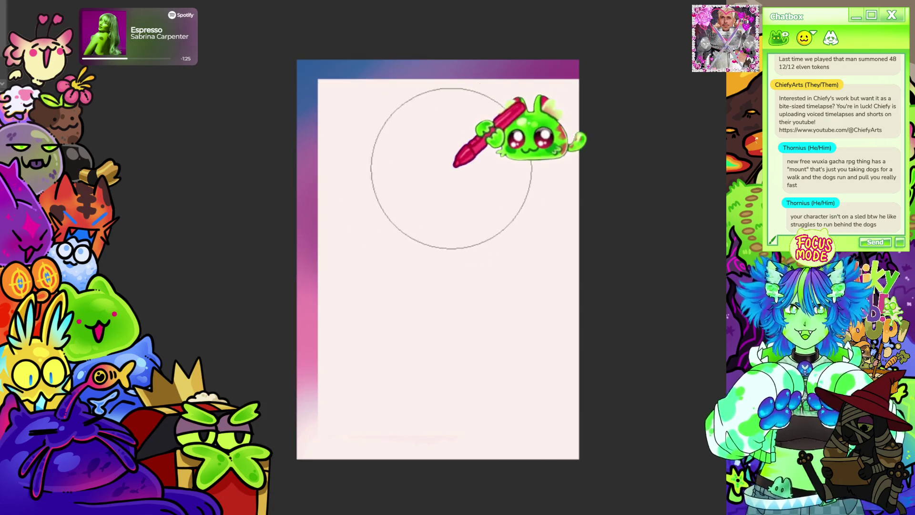
{"action": "scroll", "coordinate": [503, 327], "scroll_direction": "down", "scroll_amount": 3}
{"action": "scroll", "coordinate": [543, 350], "scroll_direction": "up", "scroll_amount": 5}
{"action": "scroll", "coordinate": [544, 348], "scroll_direction": "up", "scroll_amount": 1}
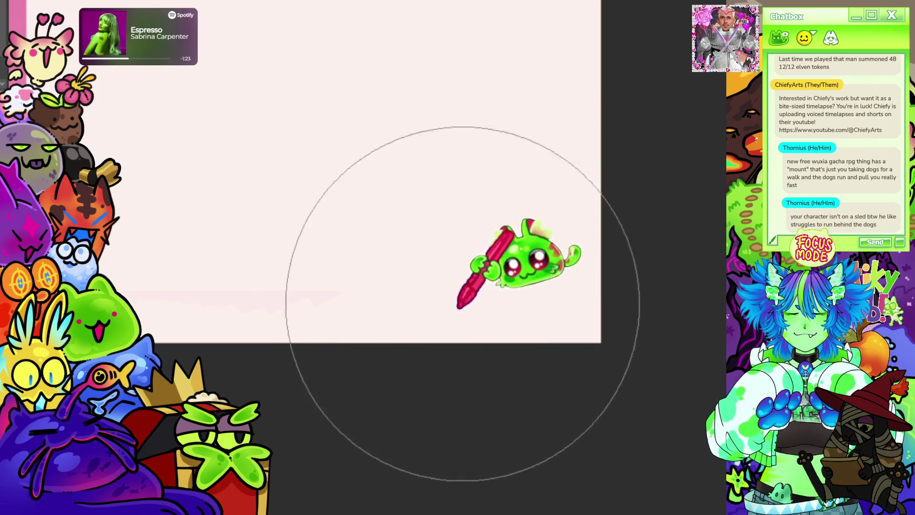
{"action": "scroll", "coordinate": [307, 296], "scroll_direction": "down", "scroll_amount": 1}
{"action": "key", "text": "bracketleft"}
{"action": "key", "text": "bracketleft"}
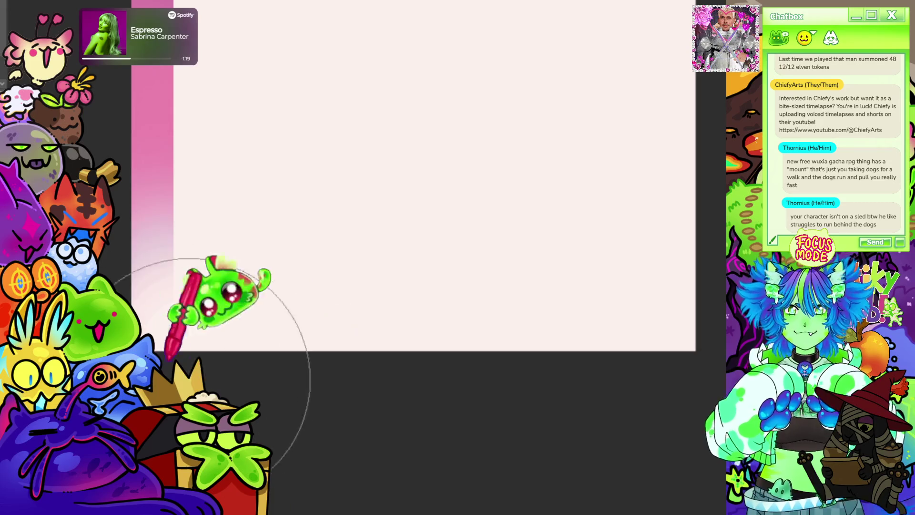
{"action": "scroll", "coordinate": [315, 329], "scroll_direction": "down", "scroll_amount": 2}
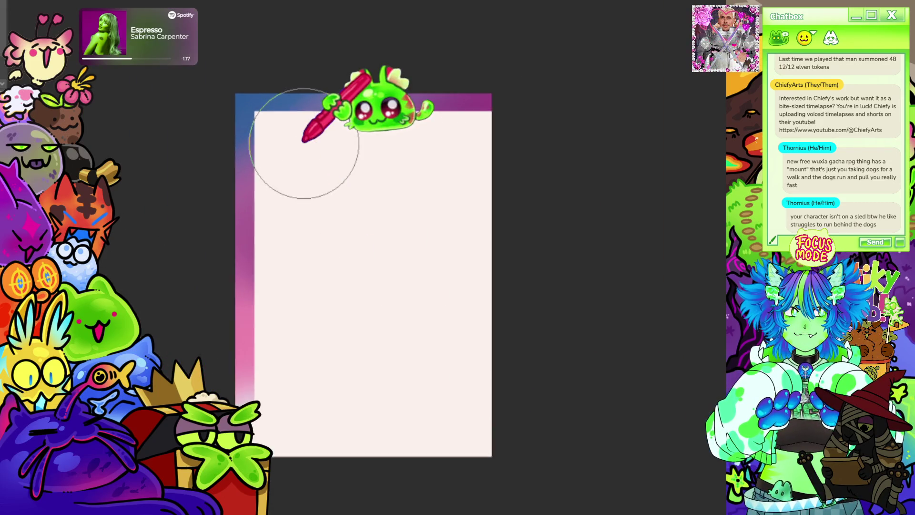
{"action": "scroll", "coordinate": [309, 141], "scroll_direction": "up", "scroll_amount": 1}
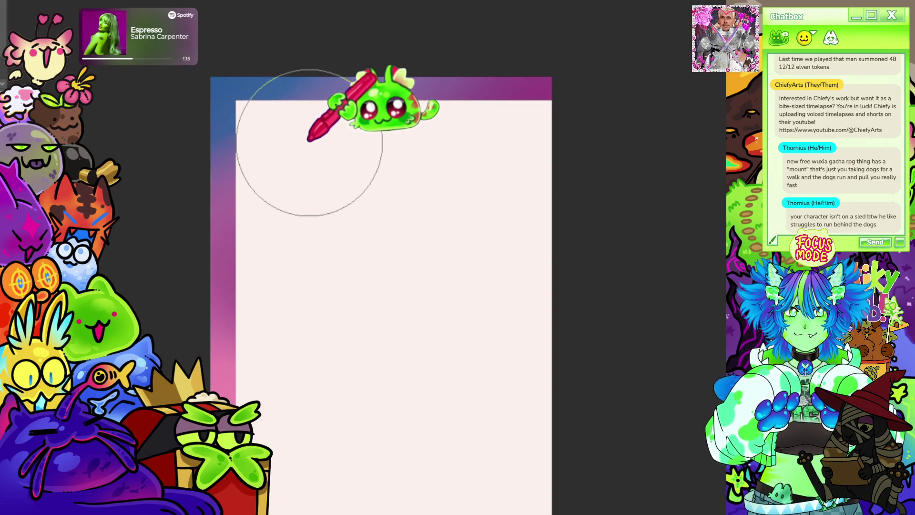
{"action": "scroll", "coordinate": [474, 163], "scroll_direction": "down", "scroll_amount": 2}
{"action": "scroll", "coordinate": [576, 204], "scroll_direction": "up", "scroll_amount": 1}
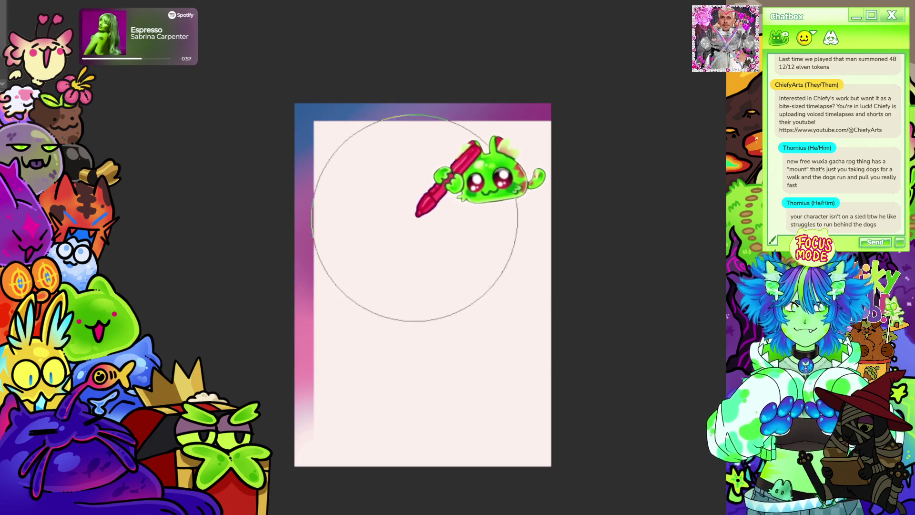
Step: Airbrush soft pink patches over most of the page with a half-size brush
{"action": "left_click_drag", "start_coordinate": [453, 184], "coordinate": [429, 180]}
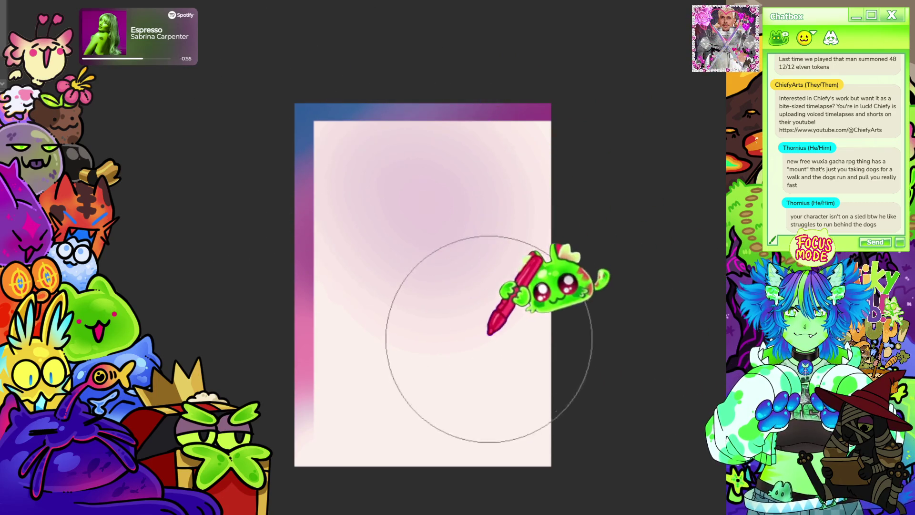
{"action": "scroll", "coordinate": [488, 336], "scroll_direction": "up", "scroll_amount": 3}
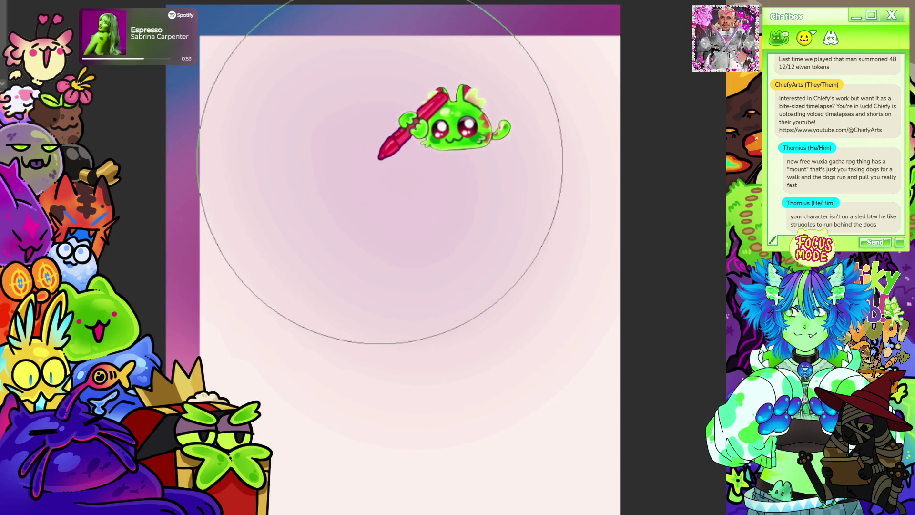
{"action": "scroll", "coordinate": [384, 145], "scroll_direction": "down", "scroll_amount": 1}
{"action": "key", "text": "bracketleft"}
{"action": "mouse_move", "coordinate": [408, 202]}
{"action": "left_mouse_down"}
{"action": "mouse_move", "coordinate": [235, 133]}
{"action": "mouse_move", "coordinate": [384, 347]}
{"action": "mouse_move", "coordinate": [551, 317]}
{"action": "mouse_move", "coordinate": [503, 94]}
{"action": "left_mouse_up"}
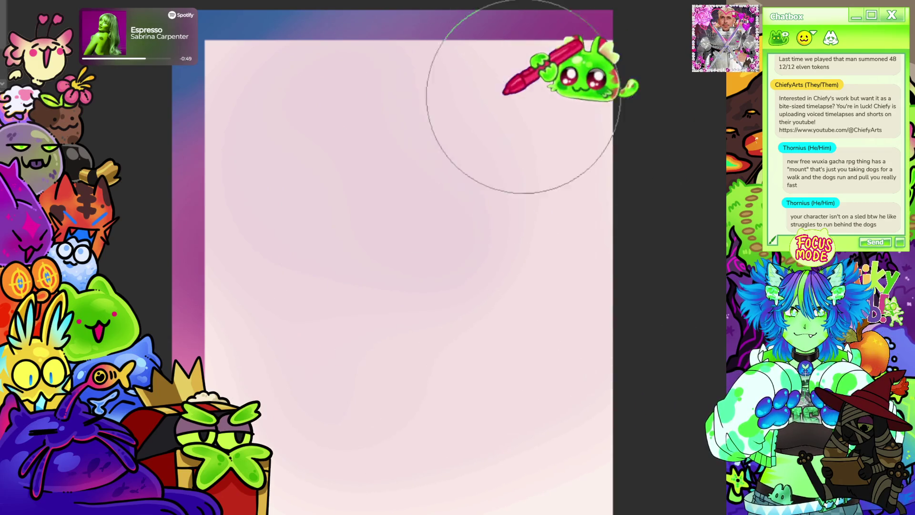
{"action": "scroll", "coordinate": [477, 115], "scroll_direction": "down", "scroll_amount": 2}
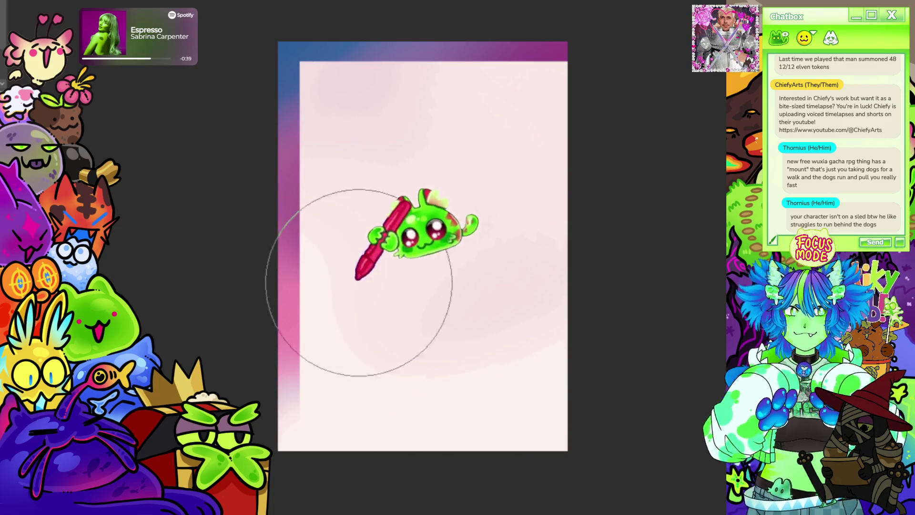
{"action": "scroll", "coordinate": [644, 343], "scroll_direction": "up", "scroll_amount": 3}
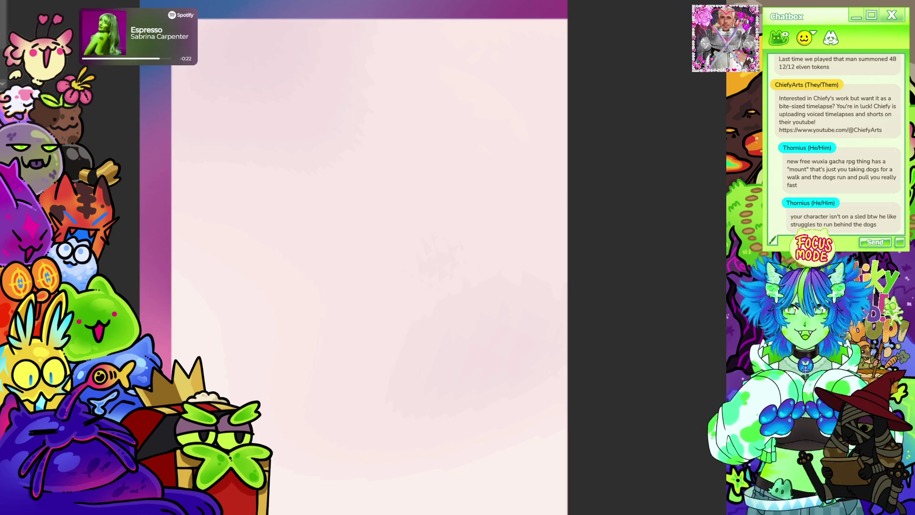
{"action": "scroll", "coordinate": [400, 262], "scroll_direction": "down", "scroll_amount": 5}
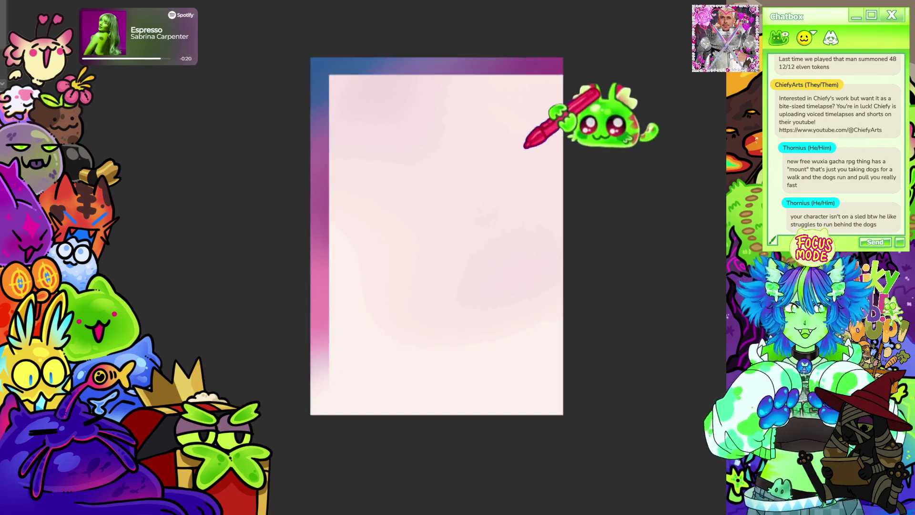
{"action": "scroll", "coordinate": [401, 262], "scroll_direction": "up", "scroll_amount": 4}
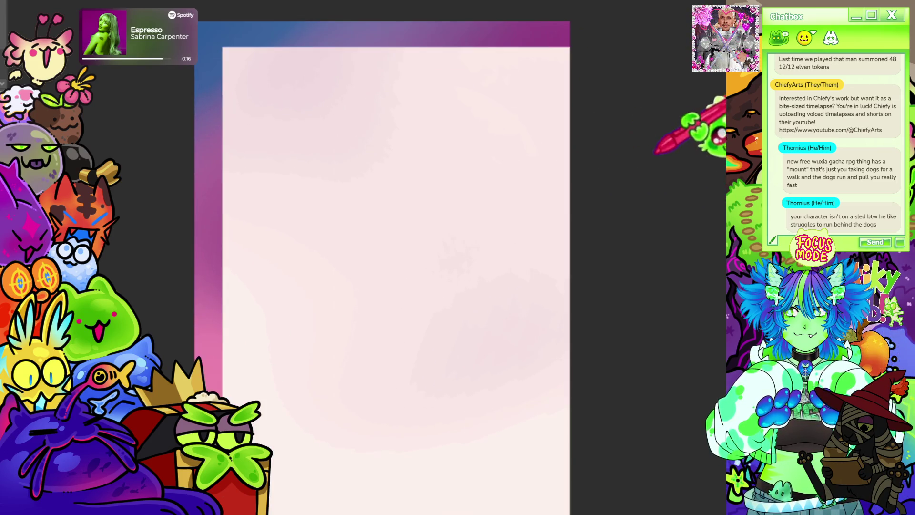
{"action": "scroll", "coordinate": [470, 165], "scroll_direction": "up", "scroll_amount": 3}
{"action": "scroll", "coordinate": [470, 164], "scroll_direction": "down", "scroll_amount": 1}
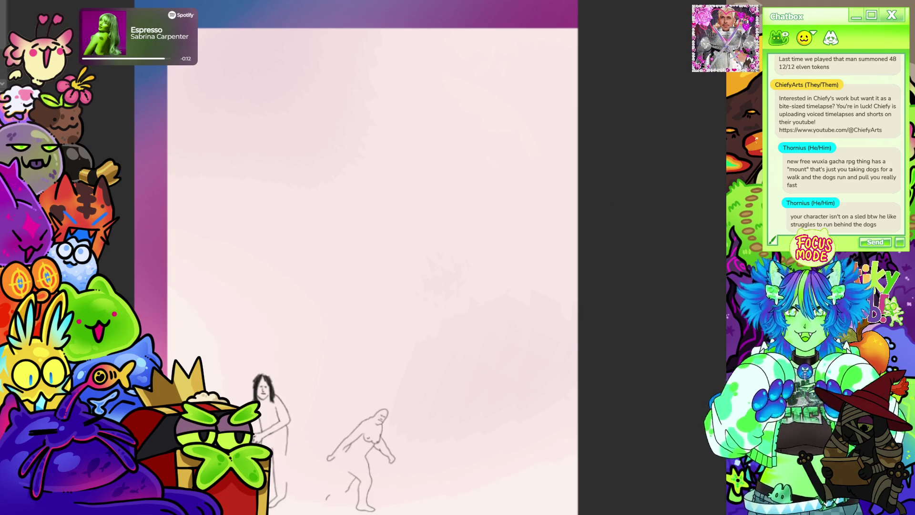
Step: Select the long-haired figure and move it to the page's top-left
{"action": "scroll", "coordinate": [377, 276], "scroll_direction": "down", "scroll_amount": 1}
{"action": "scroll", "coordinate": [372, 282], "scroll_direction": "up", "scroll_amount": 3}
{"action": "mouse_move", "coordinate": [225, 234]}
{"action": "left_mouse_down"}
{"action": "mouse_move", "coordinate": [326, 458]}
{"action": "mouse_move", "coordinate": [355, 470]}
{"action": "left_mouse_up"}
{"action": "scroll", "coordinate": [351, 317], "scroll_direction": "down", "scroll_amount": 1}
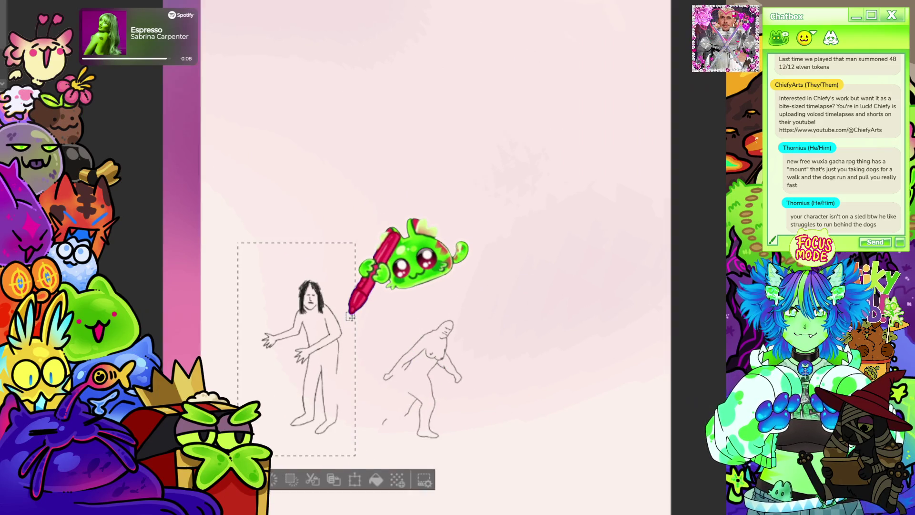
{"action": "scroll", "coordinate": [351, 317], "scroll_direction": "down", "scroll_amount": 2}
{"action": "mouse_move", "coordinate": [333, 387]}
{"action": "left_mouse_down"}
{"action": "mouse_move", "coordinate": [322, 174]}
{"action": "mouse_move", "coordinate": [312, 163]}
{"action": "mouse_move", "coordinate": [329, 176]}
{"action": "left_mouse_up"}
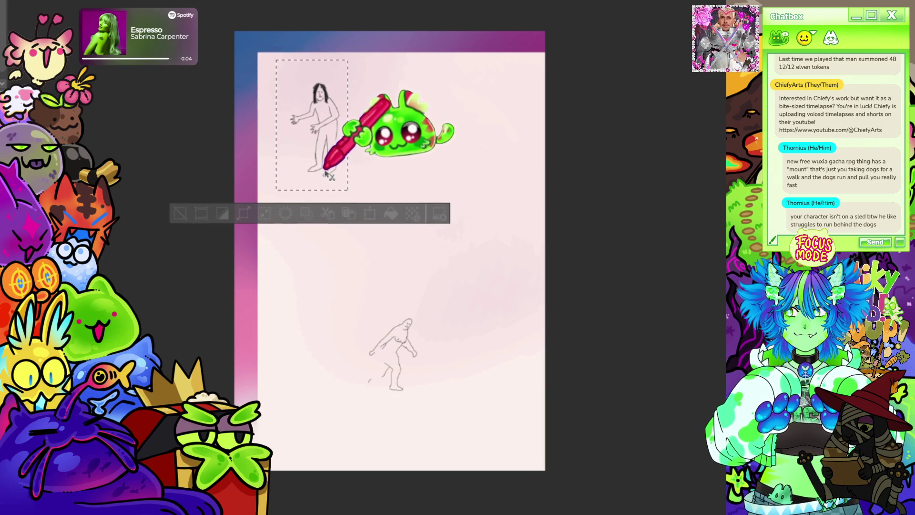
{"action": "scroll", "coordinate": [210, 245], "scroll_direction": "up", "scroll_amount": 2}
Step: Scale the figure up from its bottom-right corner, adjust its position, and apply the transform
{"action": "key", "text": "ctrl+t"}
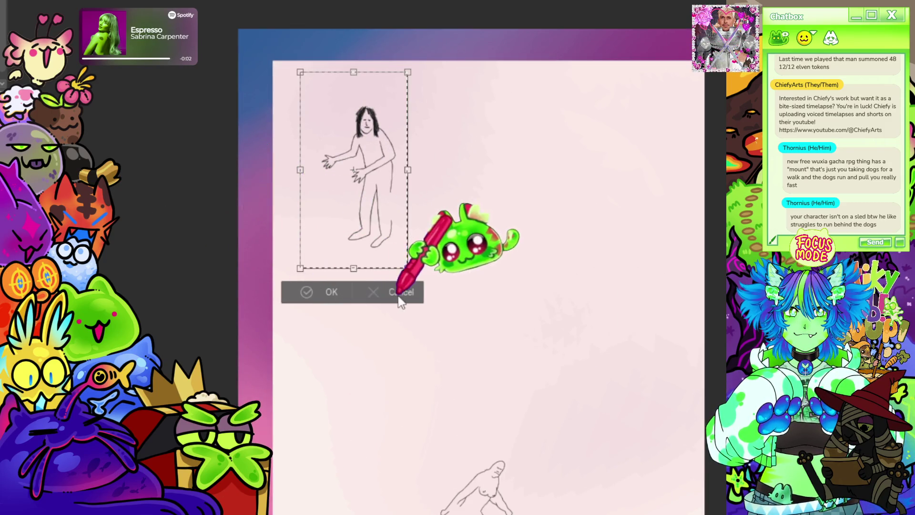
{"action": "mouse_move", "coordinate": [409, 267]}
{"action": "left_mouse_down"}
{"action": "mouse_move", "coordinate": [429, 334]}
{"action": "mouse_move", "coordinate": [521, 473]}
{"action": "left_mouse_up"}
{"action": "scroll", "coordinate": [450, 328], "scroll_direction": "down", "scroll_amount": 2}
{"action": "mouse_move", "coordinate": [469, 353]}
{"action": "left_mouse_down"}
{"action": "mouse_move", "coordinate": [438, 324]}
{"action": "mouse_move", "coordinate": [458, 343]}
{"action": "mouse_move", "coordinate": [457, 327]}
{"action": "left_mouse_up"}
{"action": "left_click_drag", "start_coordinate": [482, 405], "coordinate": [495, 415]}
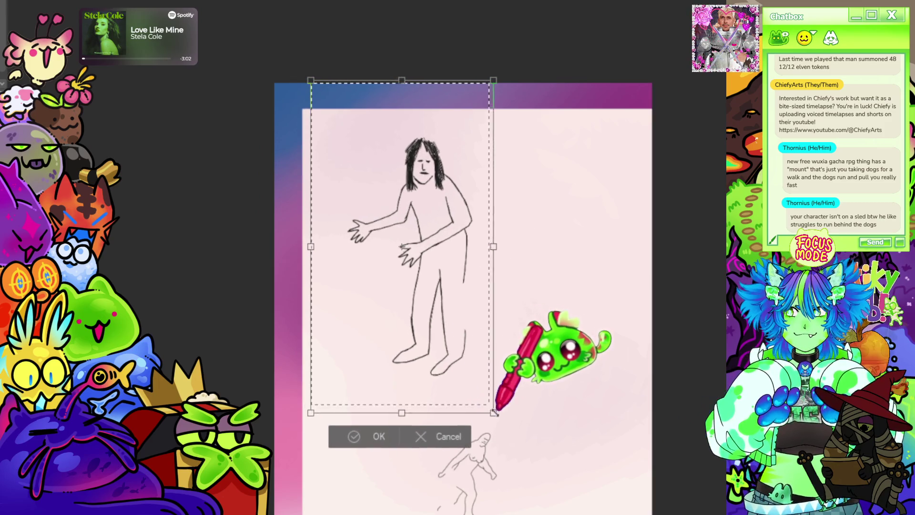
{"action": "mouse_move", "coordinate": [445, 379]}
{"action": "left_mouse_down"}
{"action": "mouse_move", "coordinate": [427, 389]}
{"action": "mouse_move", "coordinate": [437, 398]}
{"action": "left_mouse_up"}
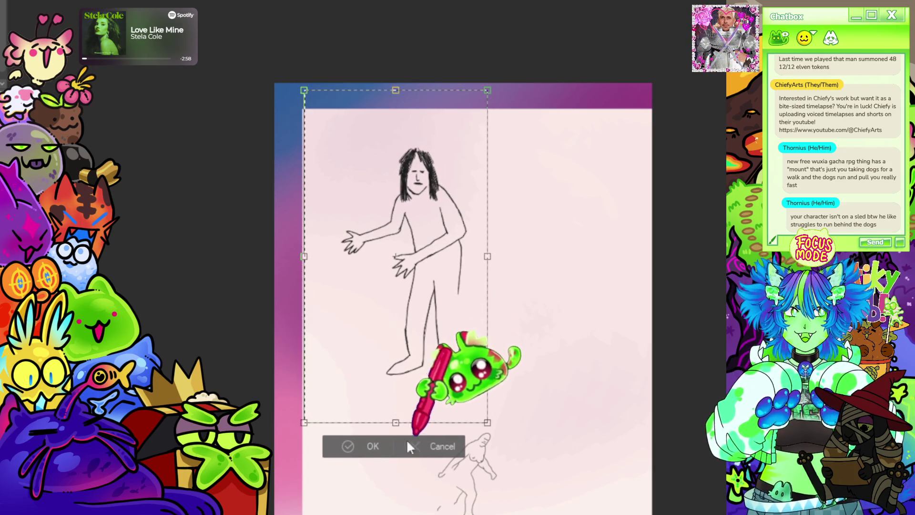
{"action": "left_click", "coordinate": [349, 439]}
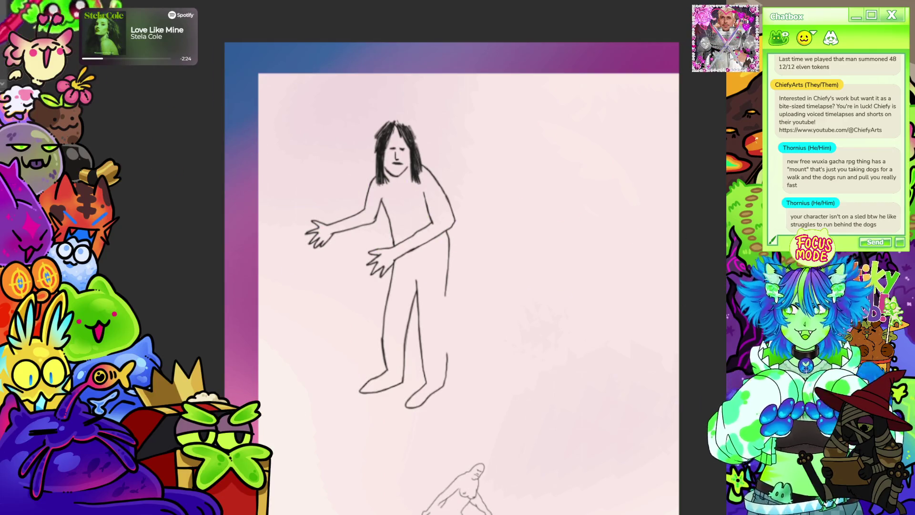
{"action": "scroll", "coordinate": [450, 275], "scroll_direction": "down", "scroll_amount": 1}
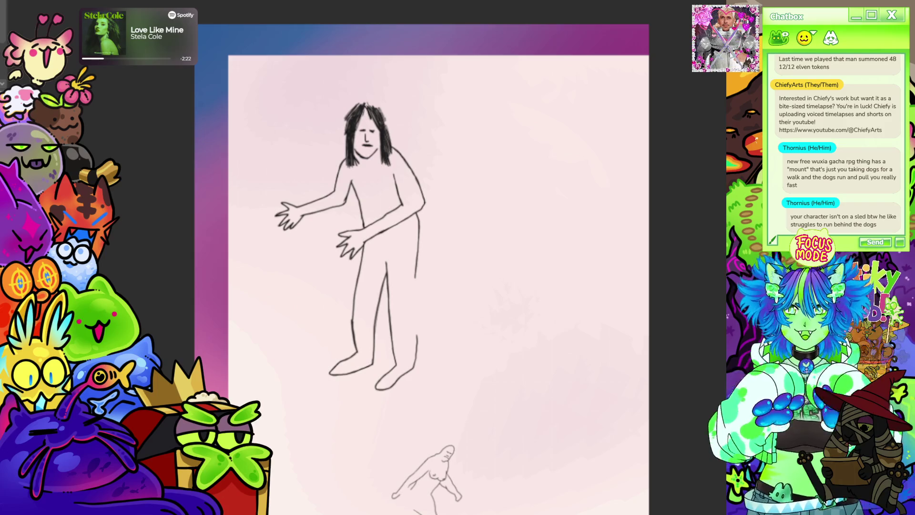
{"action": "scroll", "coordinate": [375, 246], "scroll_direction": "up", "scroll_amount": 2}
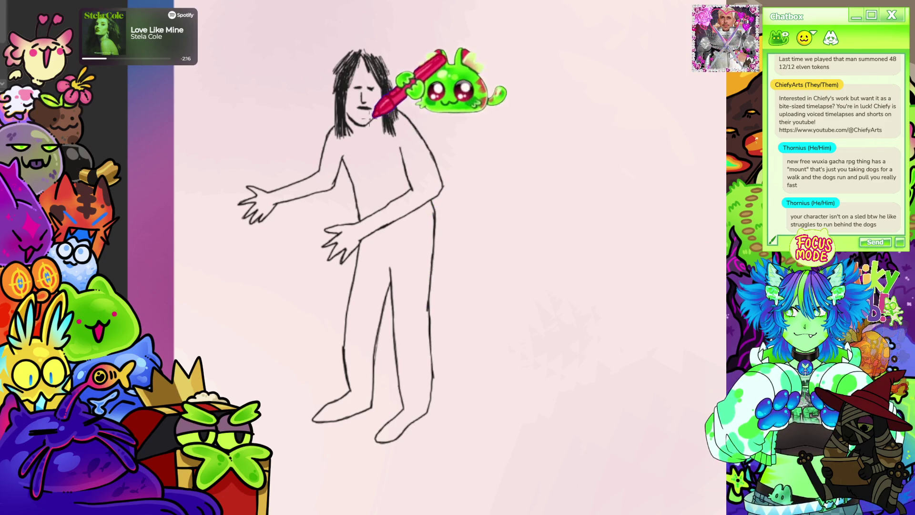
{"action": "scroll", "coordinate": [415, 100], "scroll_direction": "down", "scroll_amount": 1}
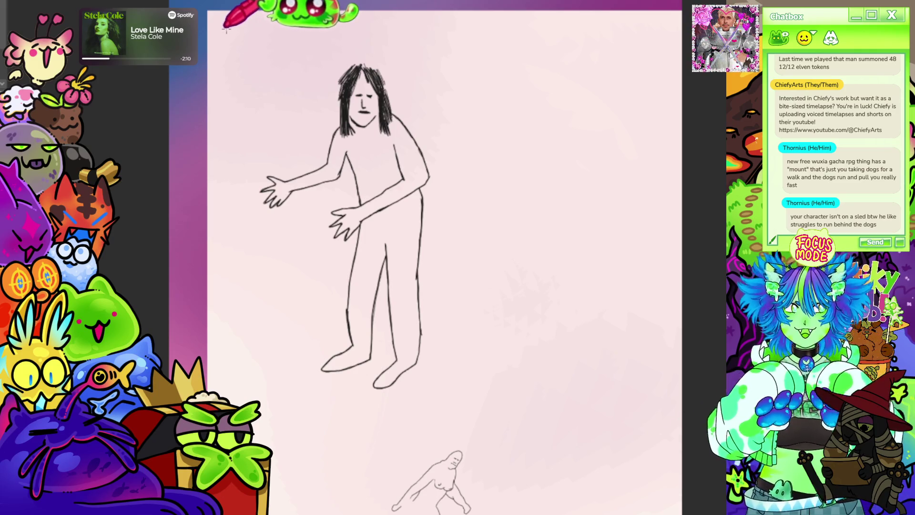
{"action": "mouse_move", "coordinate": [220, 24]}
{"action": "left_mouse_down"}
{"action": "mouse_move", "coordinate": [313, 147]}
{"action": "mouse_move", "coordinate": [457, 390]}
{"action": "mouse_move", "coordinate": [513, 404]}
{"action": "mouse_move", "coordinate": [494, 409]}
{"action": "left_mouse_up"}
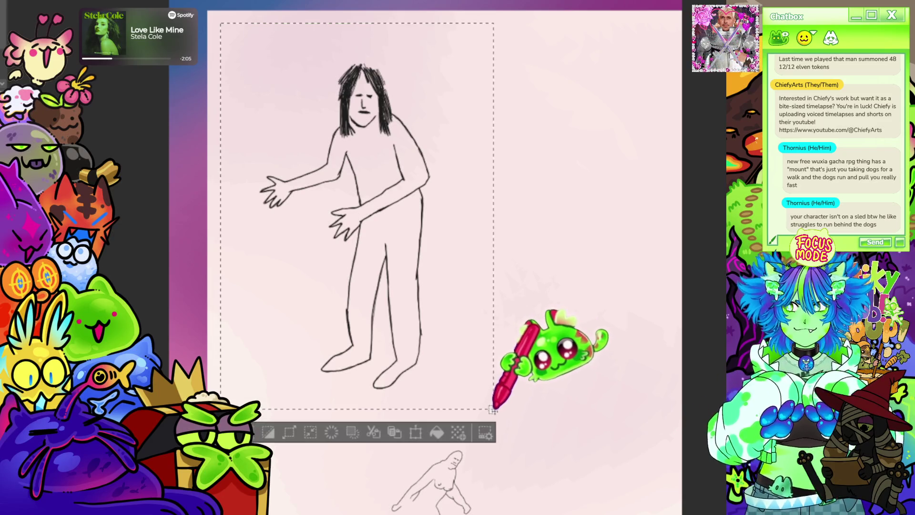
{"action": "left_click", "coordinate": [437, 431]}
{"action": "key", "text": "ctrl+d"}
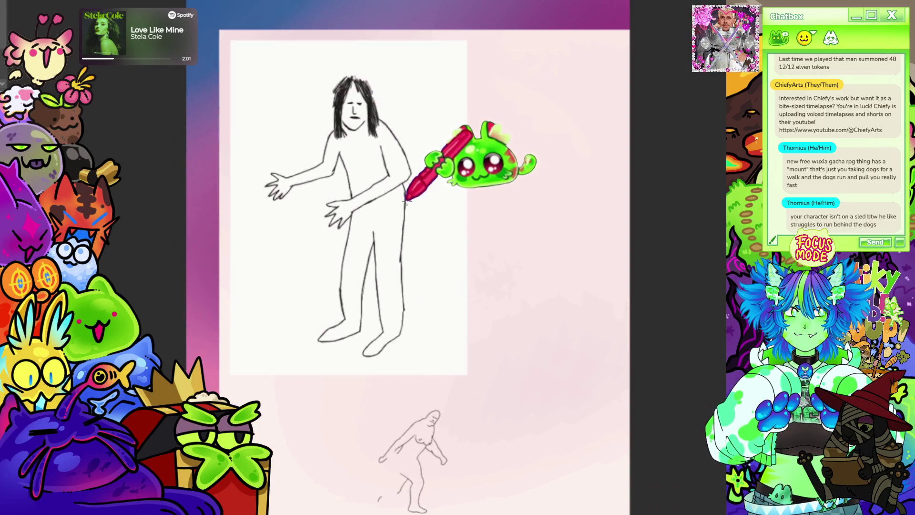
{"action": "left_click_drag", "start_coordinate": [353, 263], "coordinate": [336, 256]}
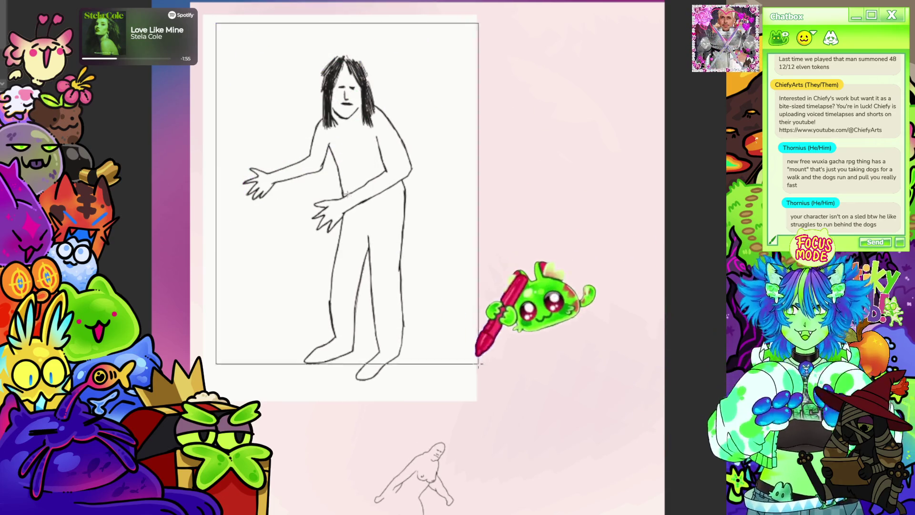
{"action": "key", "text": "ctrl+a"}
{"action": "left_click_drag", "start_coordinate": [408, 351], "coordinate": [378, 373]}
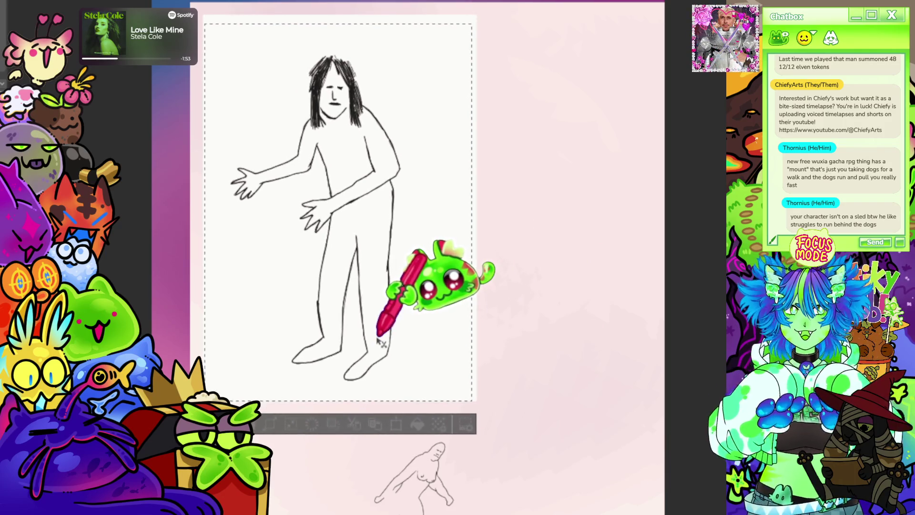
{"action": "key", "text": "ctrl+d"}
{"action": "scroll", "coordinate": [419, 266], "scroll_direction": "down", "scroll_amount": 3}
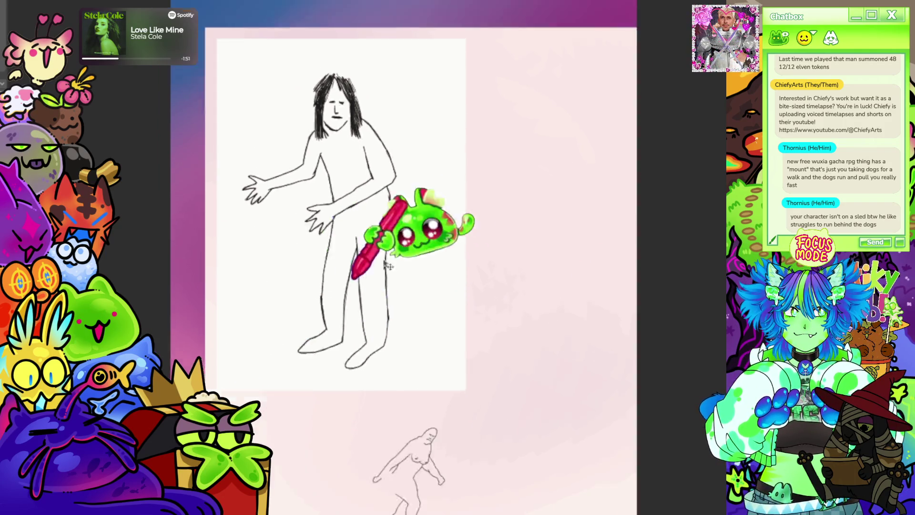
{"action": "scroll", "coordinate": [417, 269], "scroll_direction": "up", "scroll_amount": 2}
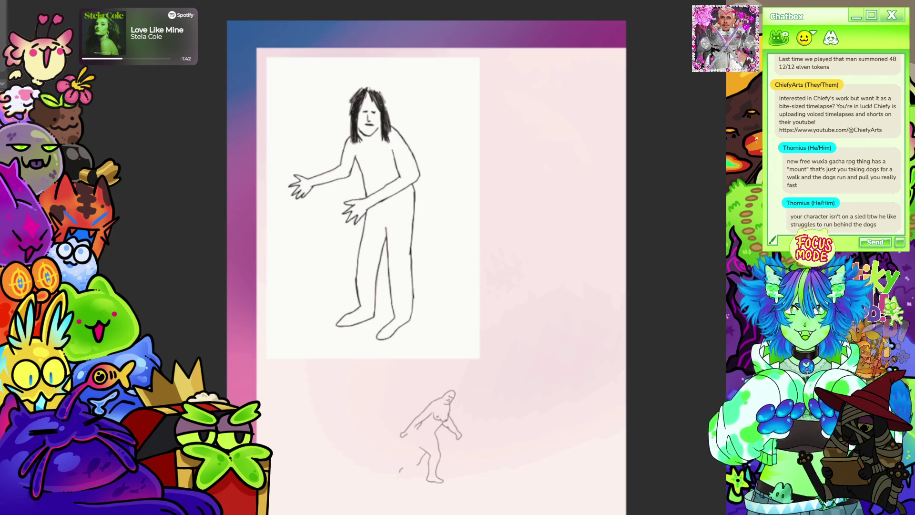
{"action": "scroll", "coordinate": [227, 165], "scroll_direction": "down", "scroll_amount": 3}
{"action": "scroll", "coordinate": [424, 179], "scroll_direction": "up", "scroll_amount": 2}
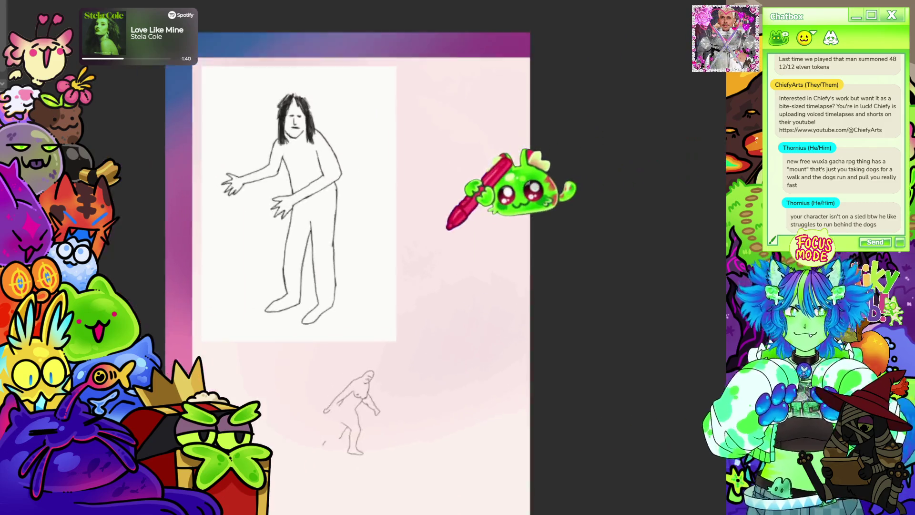
{"action": "scroll", "coordinate": [620, 224], "scroll_direction": "down", "scroll_amount": 2}
{"action": "scroll", "coordinate": [588, 262], "scroll_direction": "up", "scroll_amount": 3}
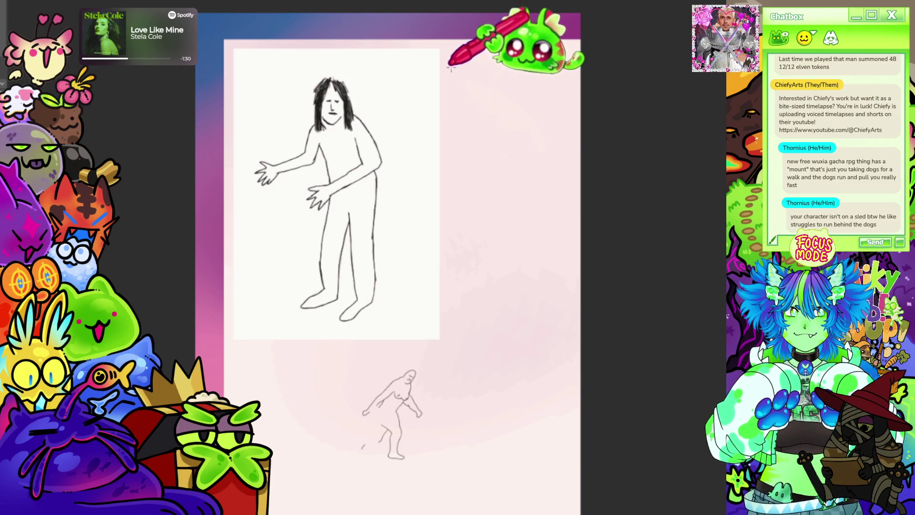
Step: Type the vertical headline 'Jersey Devil: Resurfacing after 50 years?' at top right and shrink it beside the panel
{"action": "left_click", "coordinate": [460, 89]}
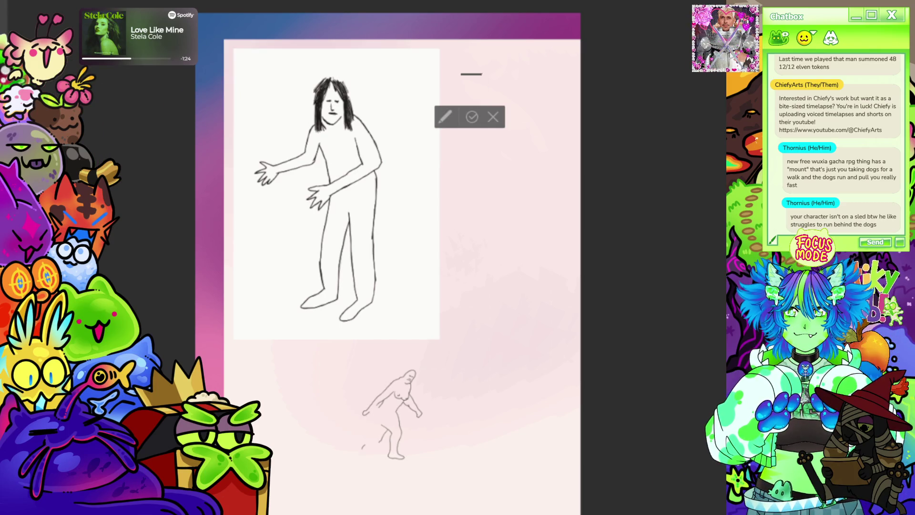
{"action": "type", "text": "Jersey Devil"}
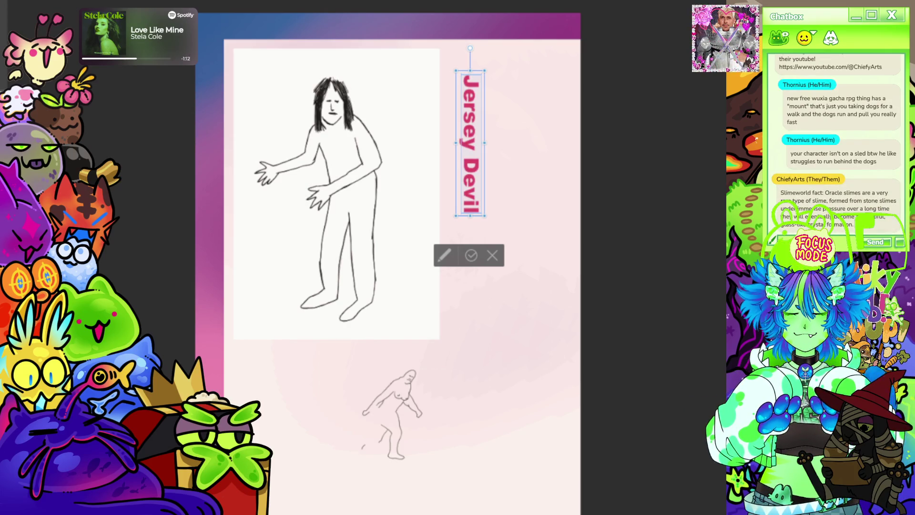
{"action": "left_click", "coordinate": [472, 252]}
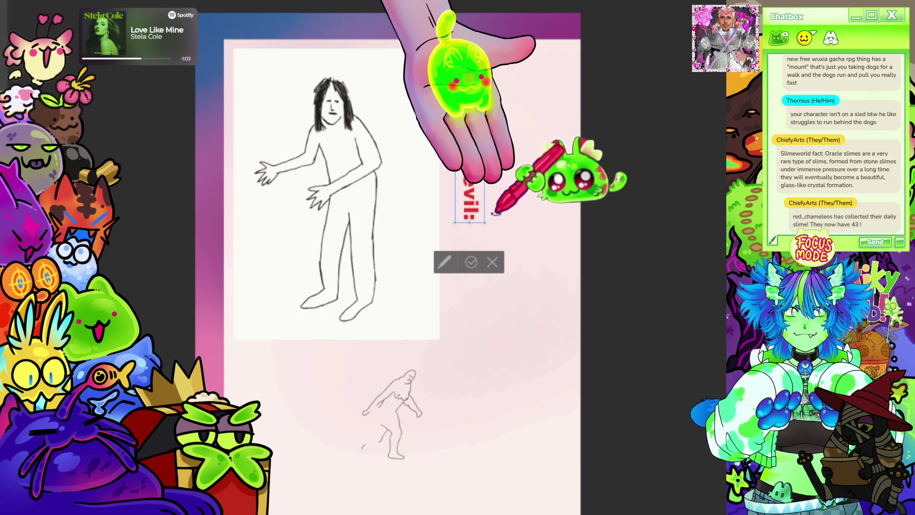
{"action": "key", "text": "BackSpace"}
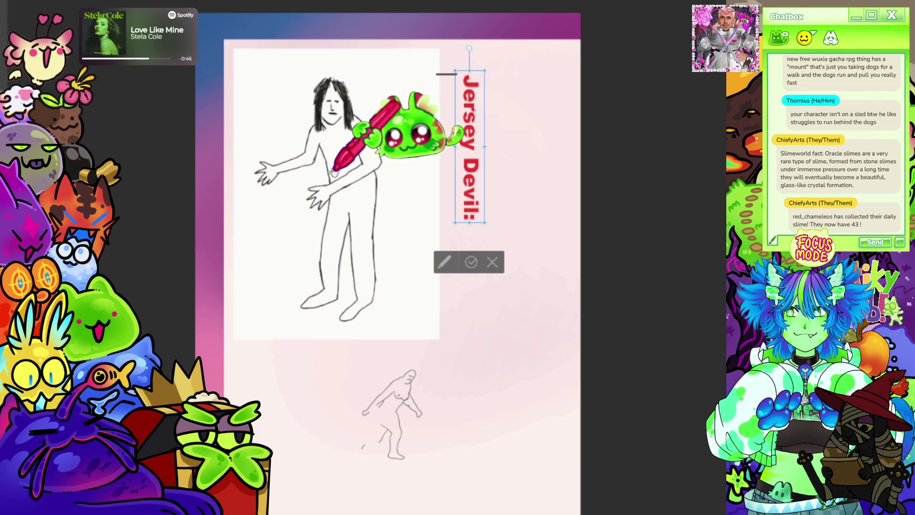
{"action": "type", "text": "Re"}
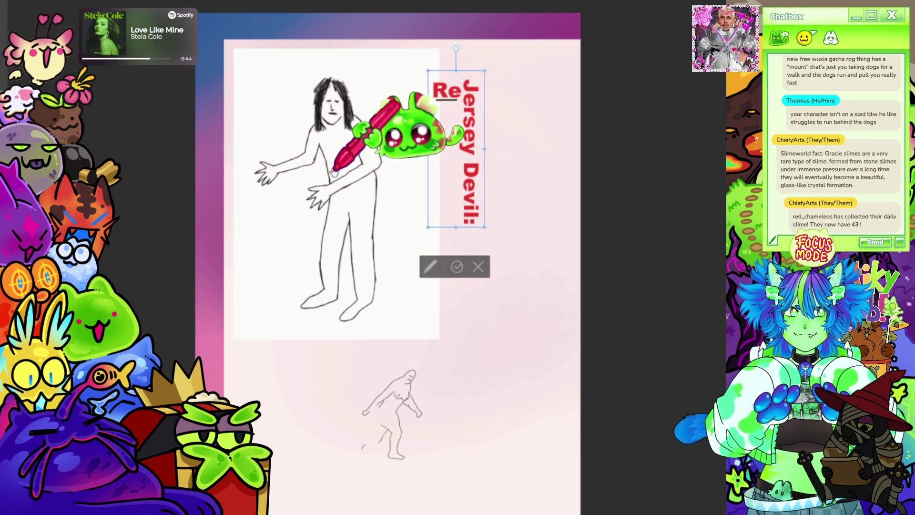
{"action": "type", "text": "rsuf"}
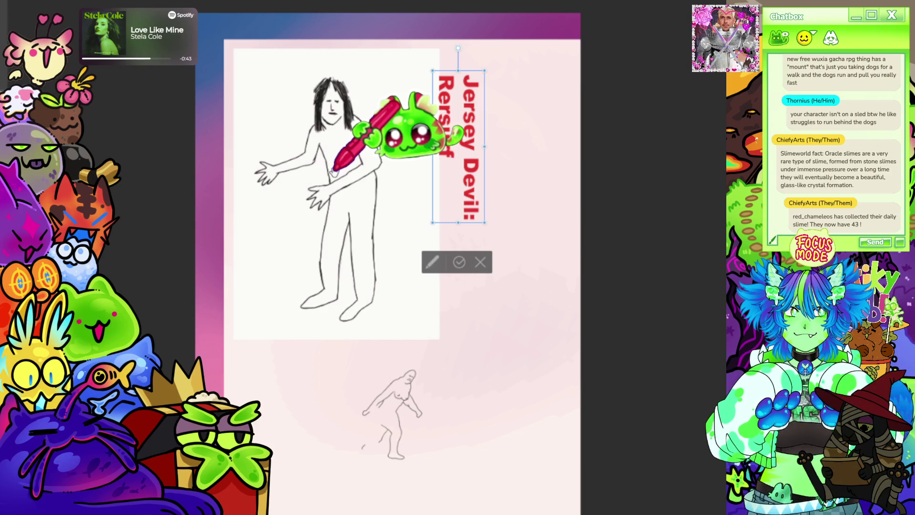
{"action": "key", "text": "BackSpace"}
{"action": "key", "text": "BackSpace"}
{"action": "type", "text": "su"}
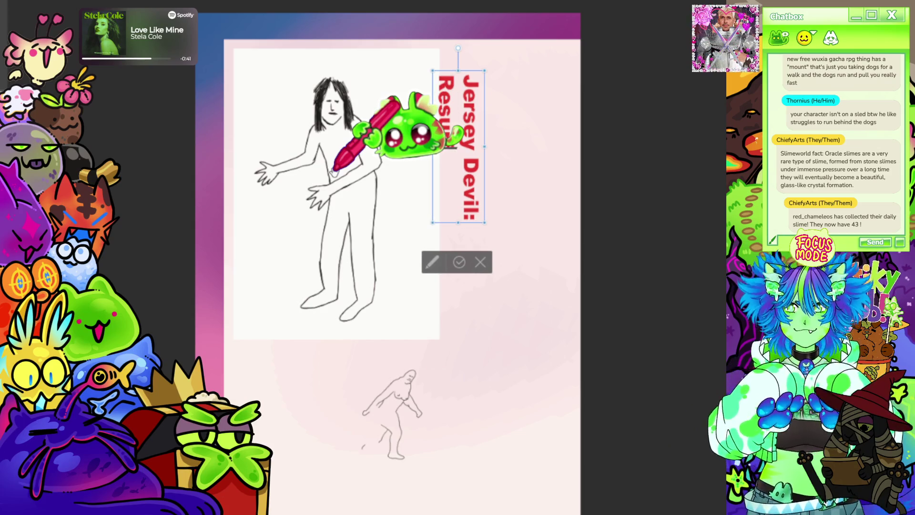
{"action": "type", "text": "rfacing after 40"}
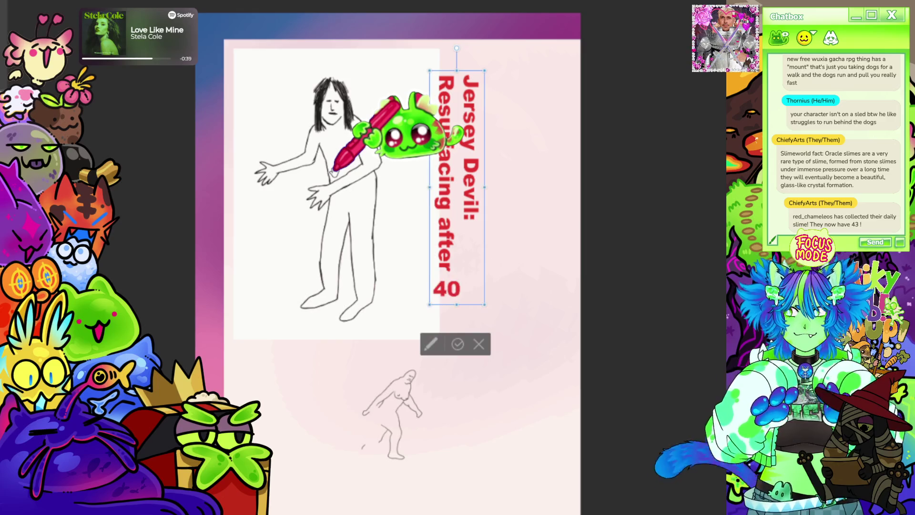
{"action": "key", "text": "BackSpace"}
{"action": "key", "text": "BackSpace"}
{"action": "type", "text": "50 years?"}
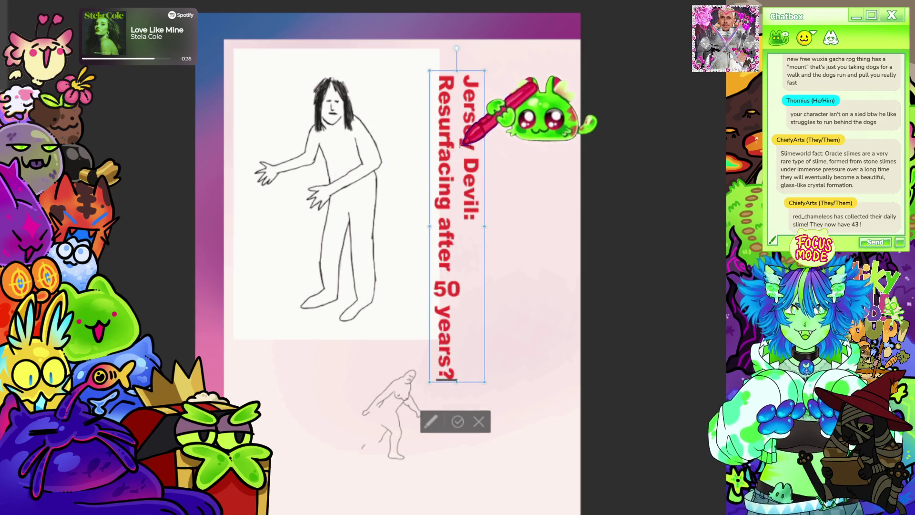
{"action": "left_click_drag", "start_coordinate": [426, 387], "coordinate": [473, 318]}
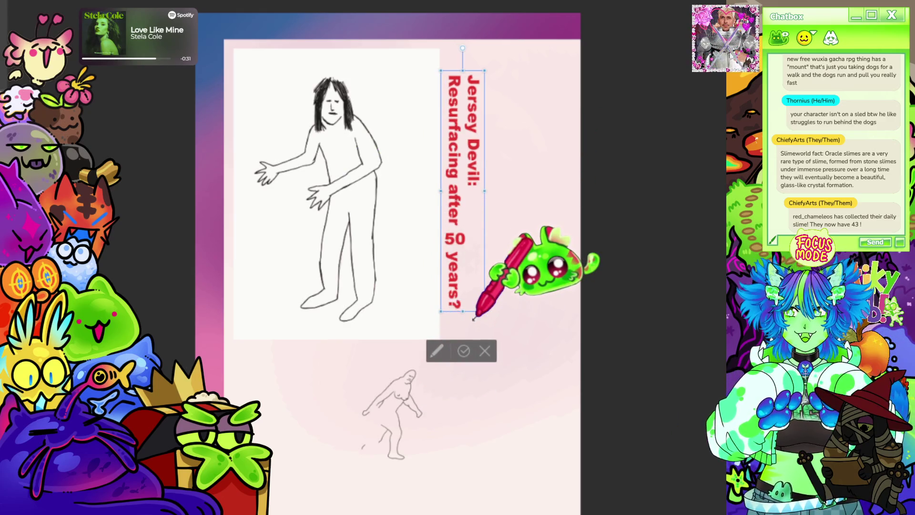
{"action": "scroll", "coordinate": [474, 62], "scroll_direction": "up", "scroll_amount": 3}
{"action": "left_click_drag", "start_coordinate": [496, 259], "coordinate": [493, 265]}
{"action": "scroll", "coordinate": [494, 266], "scroll_direction": "down", "scroll_amount": 3}
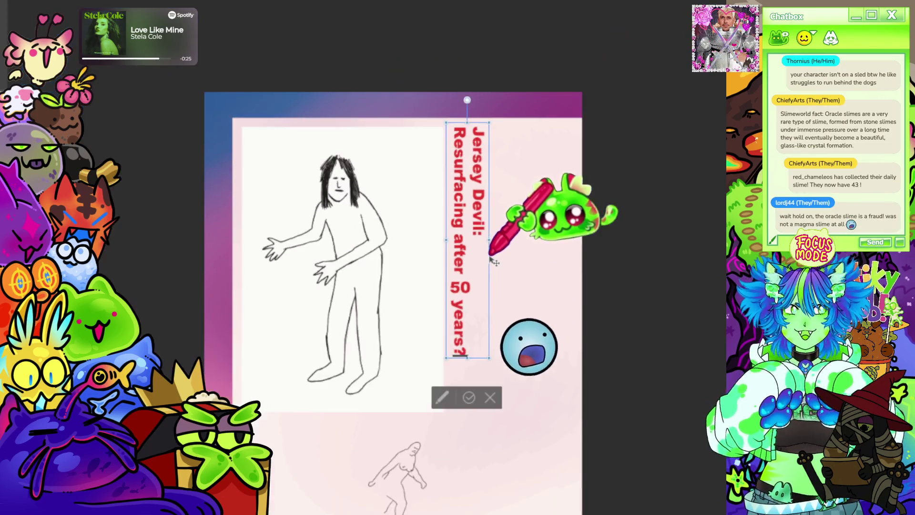
{"action": "scroll", "coordinate": [472, 303], "scroll_direction": "up", "scroll_amount": 2}
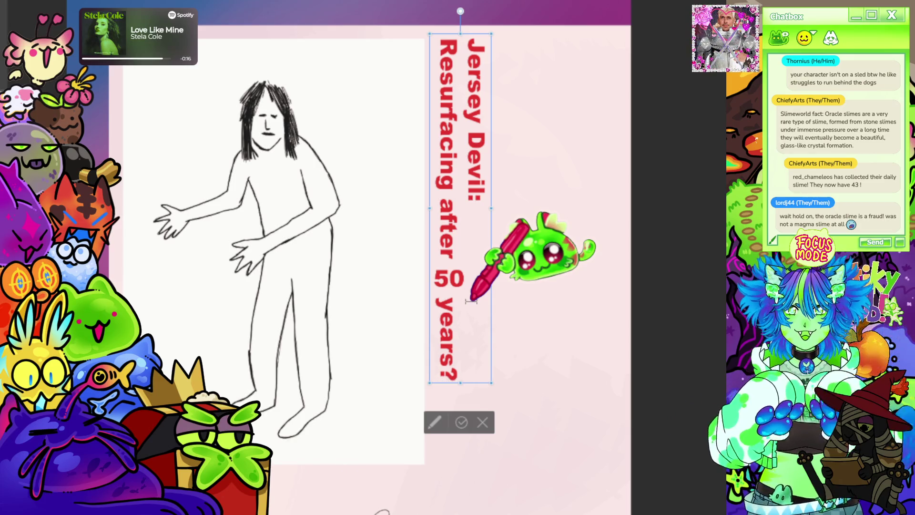
{"action": "scroll", "coordinate": [567, 224], "scroll_direction": "down", "scroll_amount": 3}
{"action": "scroll", "coordinate": [467, 209], "scroll_direction": "up", "scroll_amount": 4}
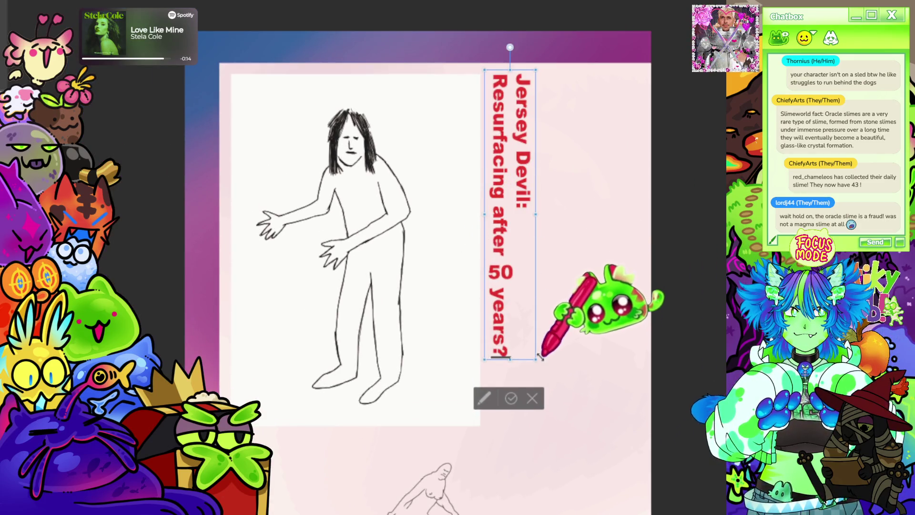
{"action": "left_click_drag", "start_coordinate": [540, 357], "coordinate": [564, 429]}
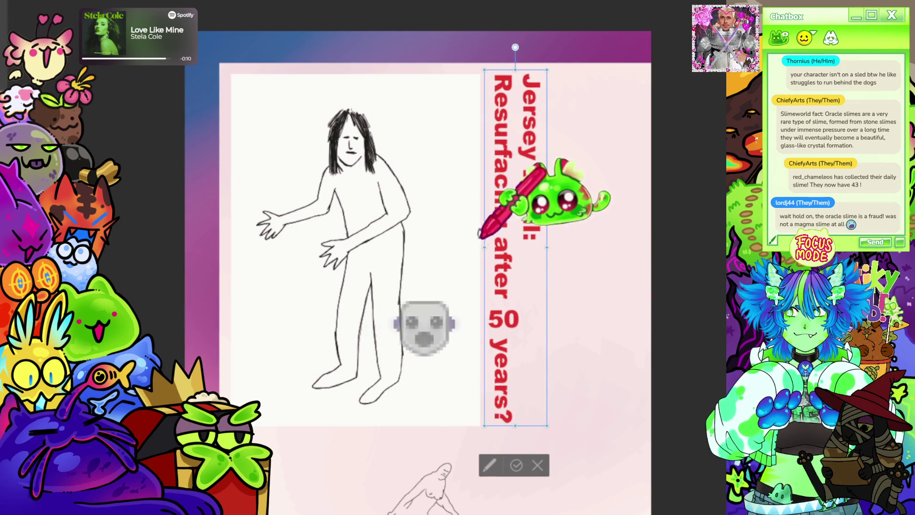
{"action": "scroll", "coordinate": [548, 119], "scroll_direction": "up", "scroll_amount": 3}
{"action": "scroll", "coordinate": [477, 46], "scroll_direction": "up", "scroll_amount": 2}
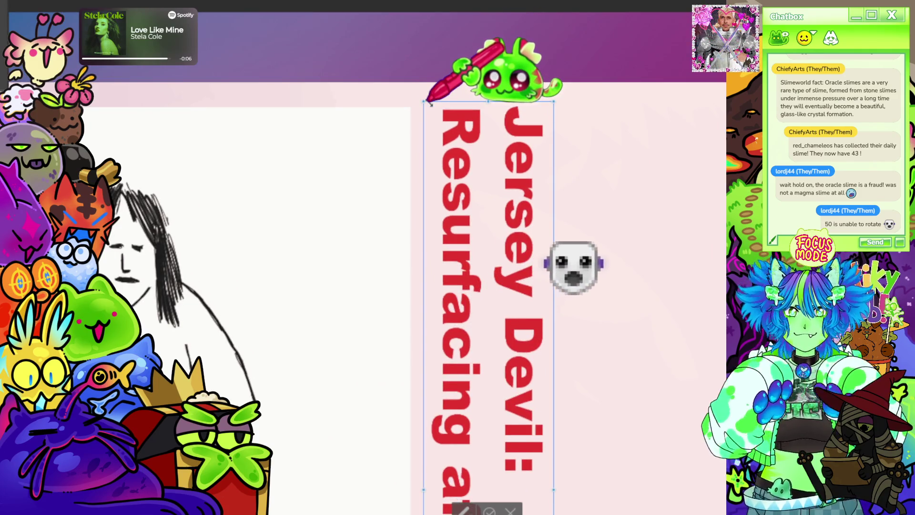
{"action": "scroll", "coordinate": [472, 81], "scroll_direction": "down", "scroll_amount": 5}
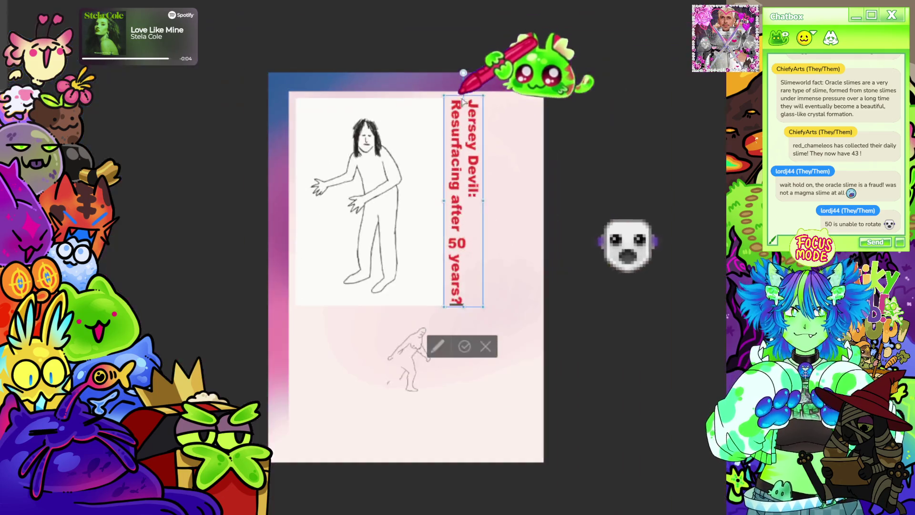
{"action": "scroll", "coordinate": [462, 329], "scroll_direction": "up", "scroll_amount": 4}
{"action": "scroll", "coordinate": [484, 324], "scroll_direction": "down", "scroll_amount": 3}
{"action": "scroll", "coordinate": [534, 91], "scroll_direction": "up", "scroll_amount": 1}
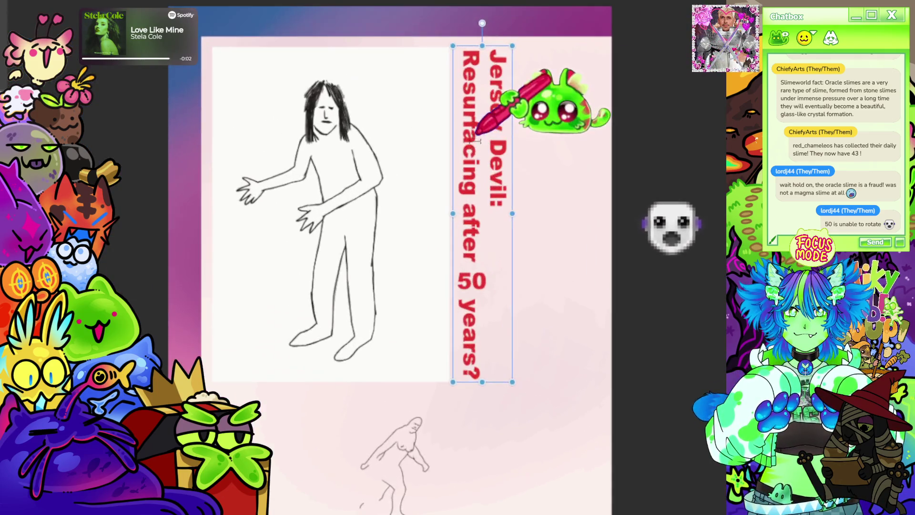
{"action": "scroll", "coordinate": [498, 205], "scroll_direction": "down", "scroll_amount": 3}
{"action": "scroll", "coordinate": [494, 226], "scroll_direction": "up", "scroll_amount": 3}
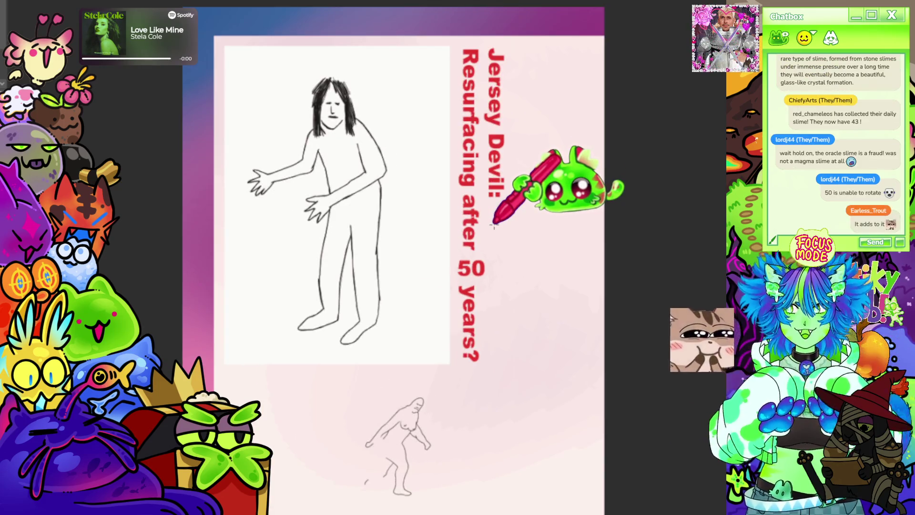
{"action": "scroll", "coordinate": [496, 224], "scroll_direction": "up", "scroll_amount": 1}
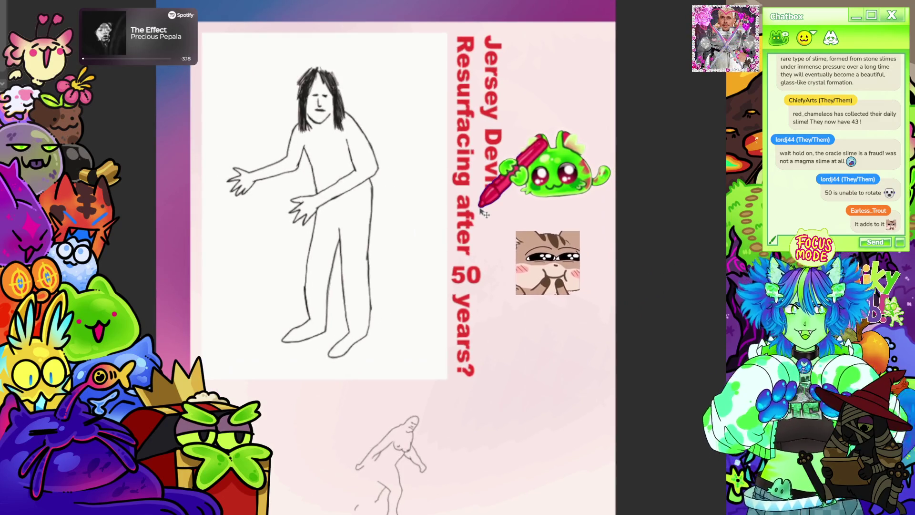
{"action": "scroll", "coordinate": [477, 205], "scroll_direction": "down", "scroll_amount": 2}
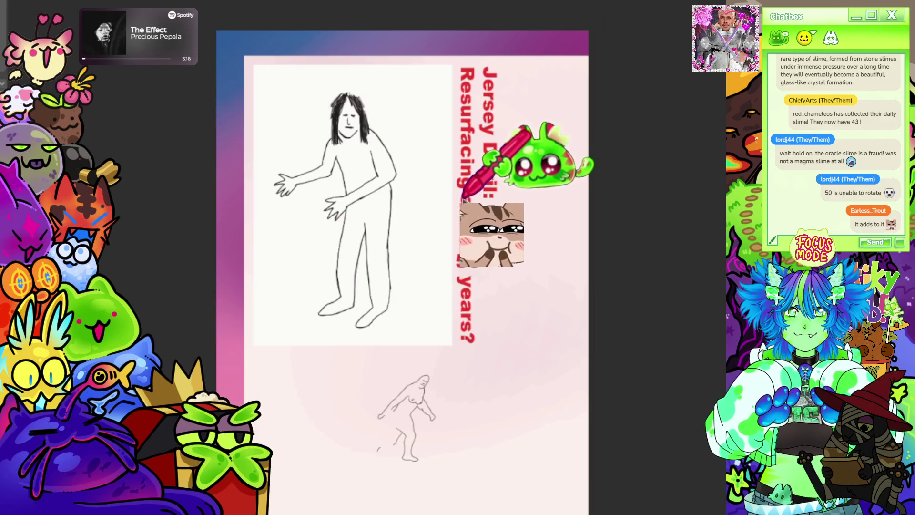
{"action": "scroll", "coordinate": [458, 191], "scroll_direction": "up", "scroll_amount": 1}
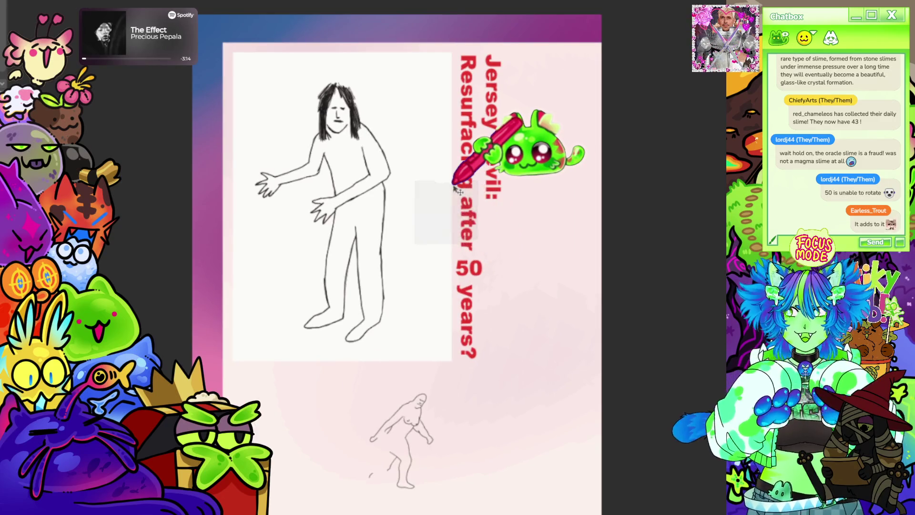
{"action": "scroll", "coordinate": [577, 229], "scroll_direction": "down", "scroll_amount": 3}
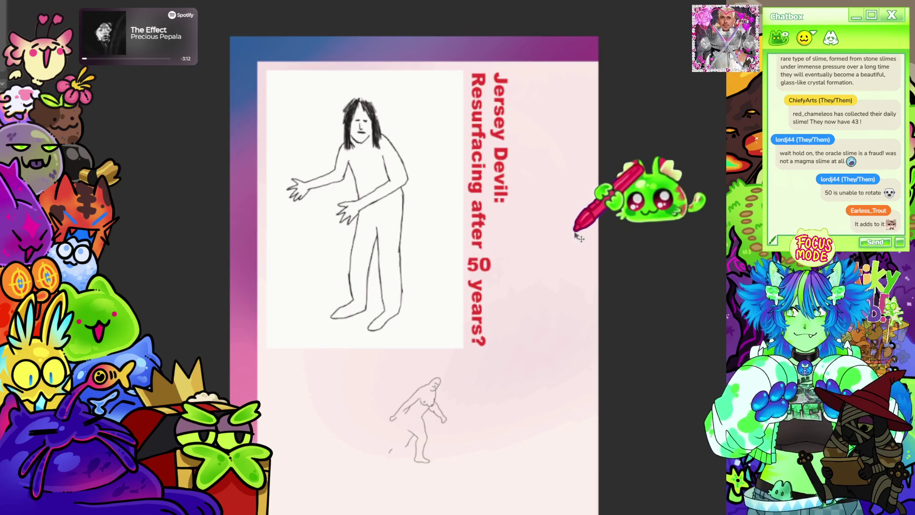
{"action": "scroll", "coordinate": [544, 238], "scroll_direction": "up", "scroll_amount": 2}
{"action": "scroll", "coordinate": [457, 274], "scroll_direction": "up", "scroll_amount": 1}
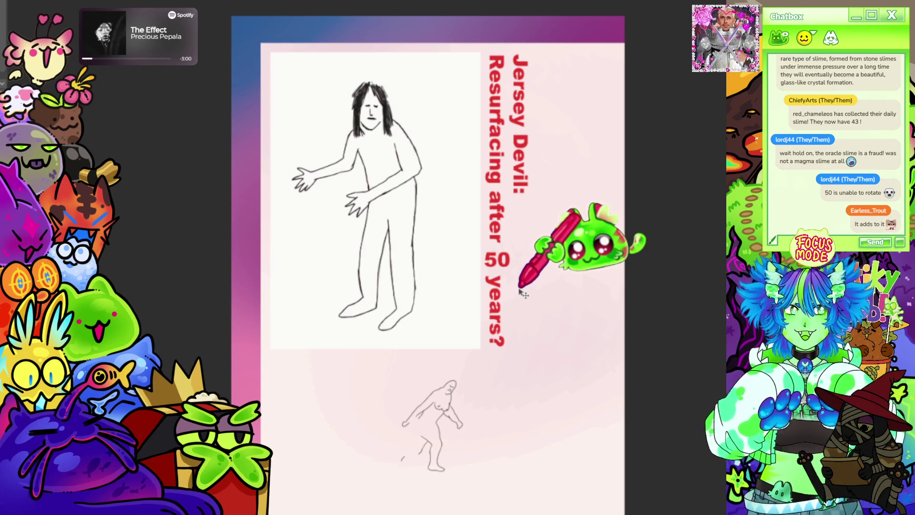
{"action": "scroll", "coordinate": [519, 290], "scroll_direction": "down", "scroll_amount": 3}
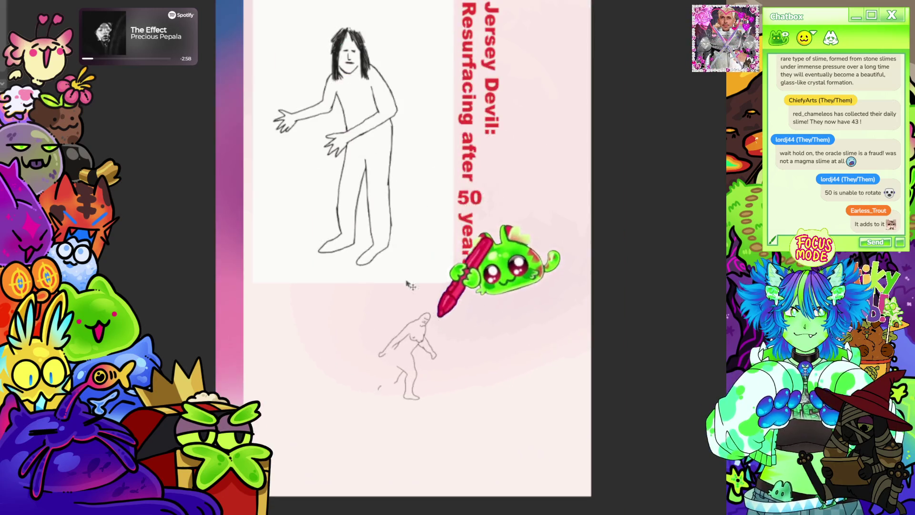
{"action": "left_click", "coordinate": [519, 181]}
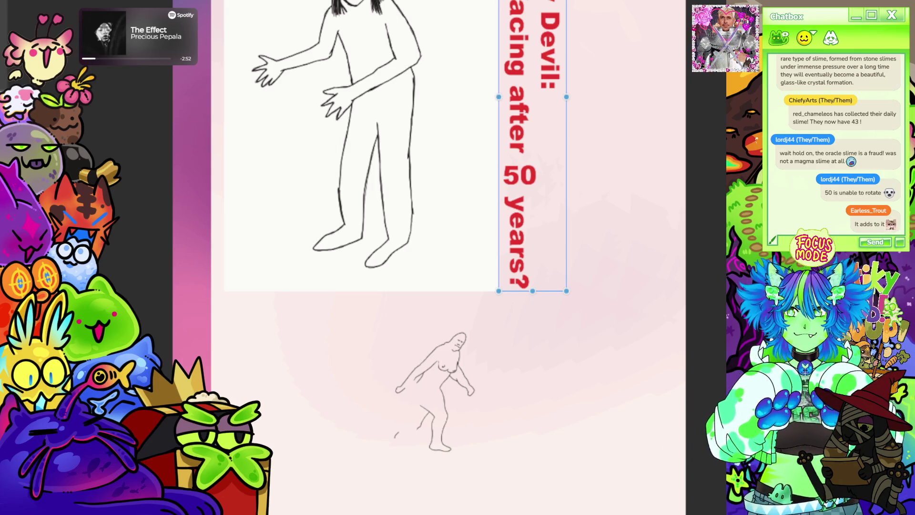
{"action": "scroll", "coordinate": [283, 311], "scroll_direction": "down", "scroll_amount": 2}
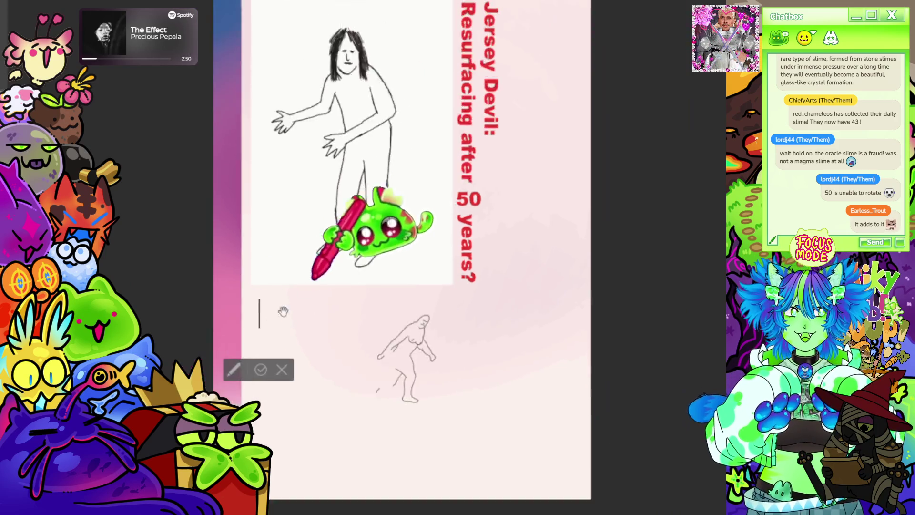
{"action": "scroll", "coordinate": [283, 312], "scroll_direction": "up", "scroll_amount": 2}
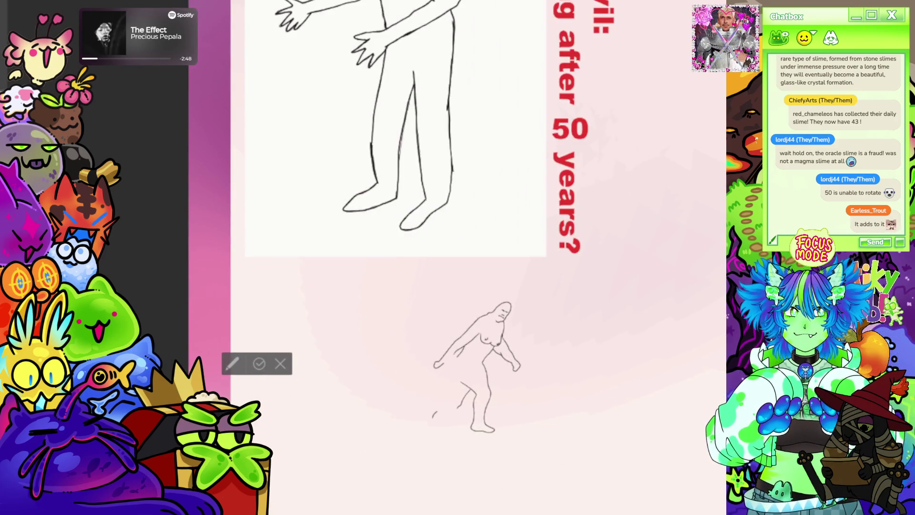
{"action": "scroll", "coordinate": [419, 266], "scroll_direction": "down", "scroll_amount": 1}
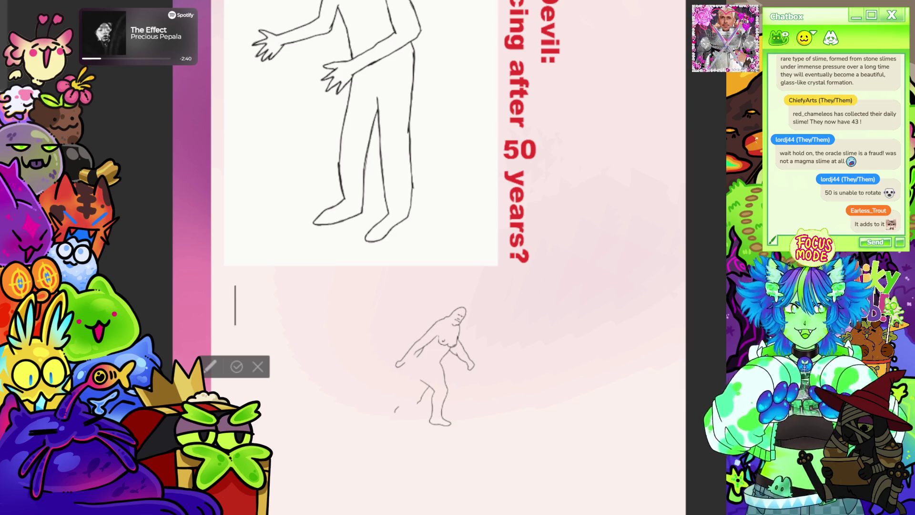
{"action": "left_click_drag", "start_coordinate": [235, 285], "coordinate": [235, 325]}
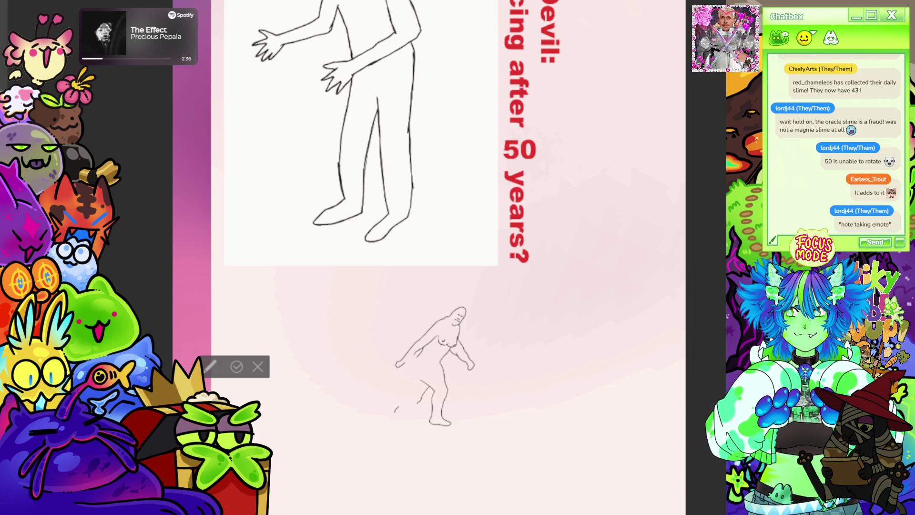
{"action": "key", "text": "ctrl+z"}
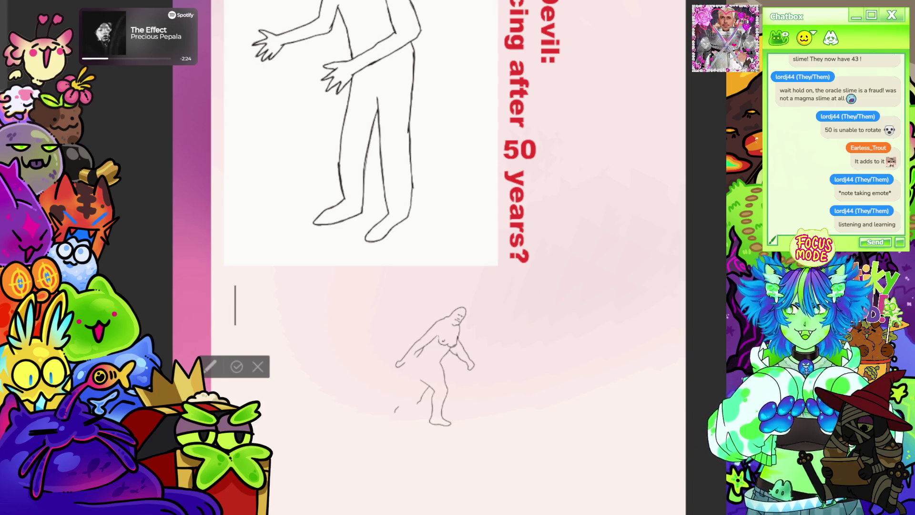
{"action": "scroll", "coordinate": [419, 276], "scroll_direction": "down", "scroll_amount": 3}
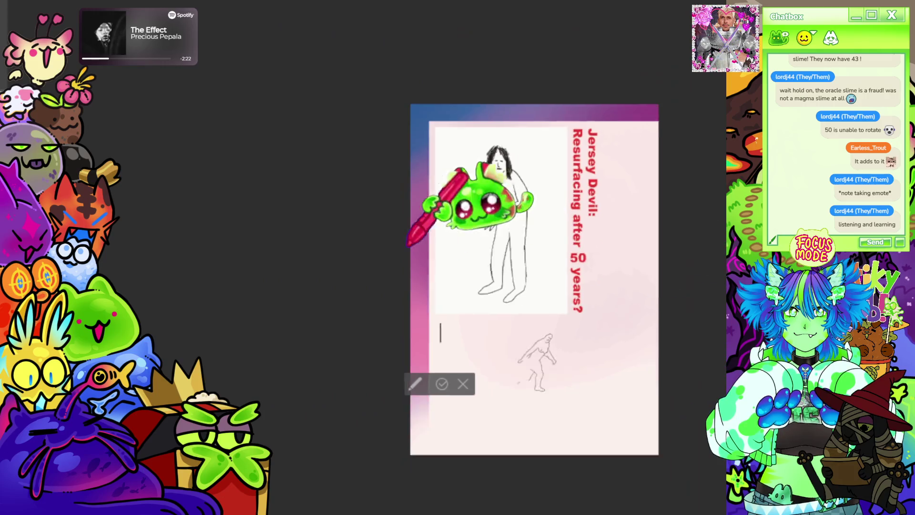
{"action": "scroll", "coordinate": [514, 299], "scroll_direction": "up", "scroll_amount": 2}
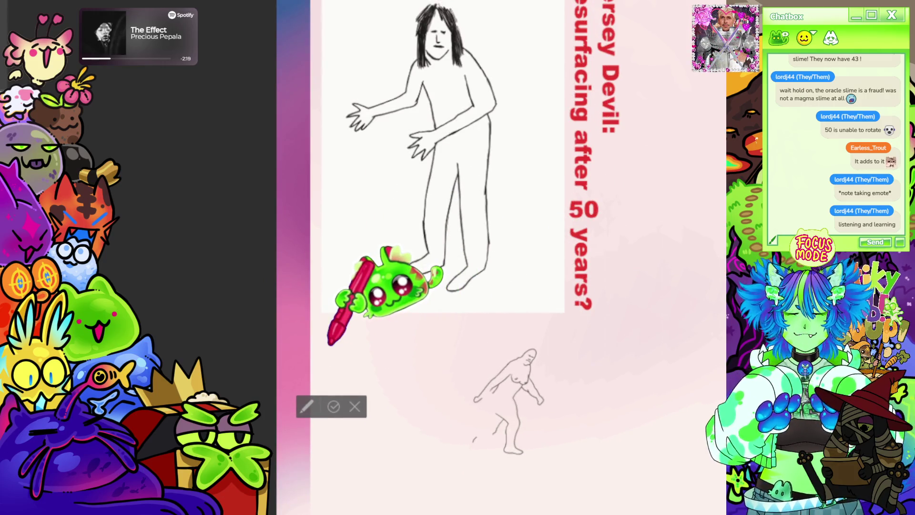
{"action": "left_click", "coordinate": [332, 347]}
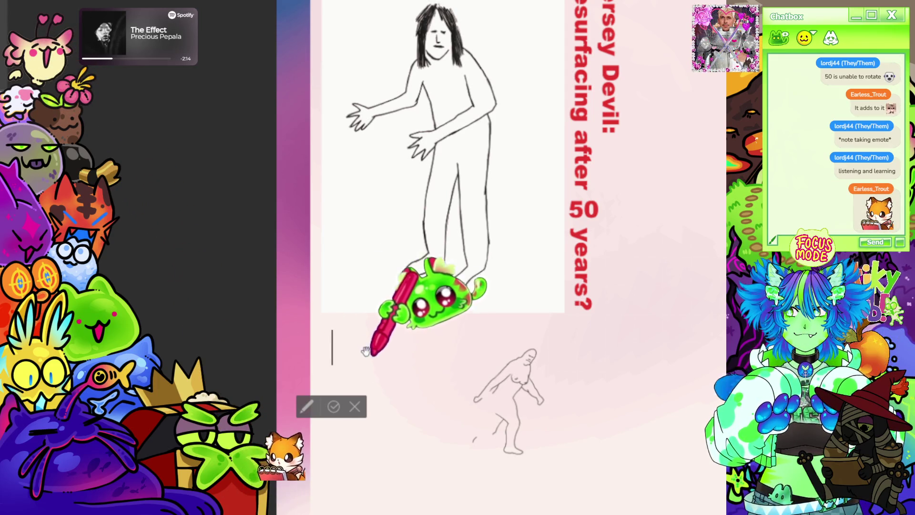
{"action": "key", "text": "Escape"}
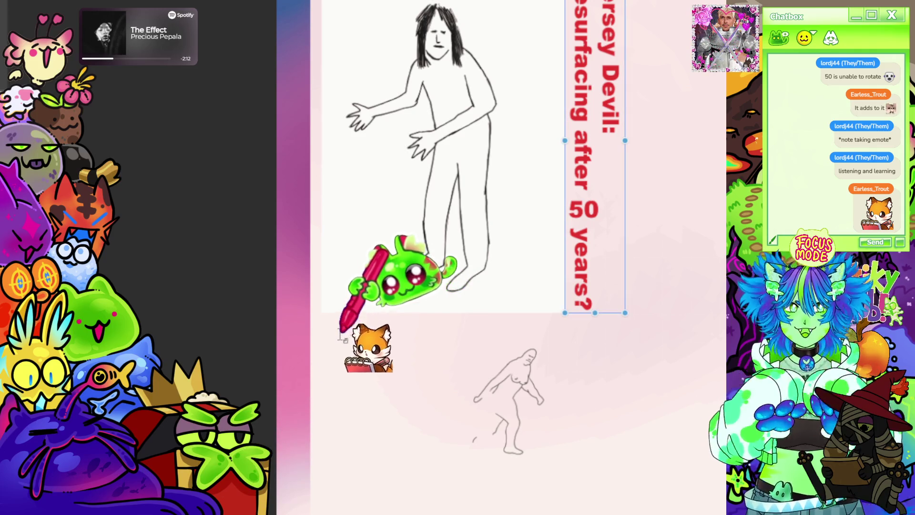
{"action": "left_click", "coordinate": [342, 339]}
Step: Type the caption 'Sketch from a key eye-witness', shrink it small, and nudge it into place
{"action": "type", "text": "Sl"}
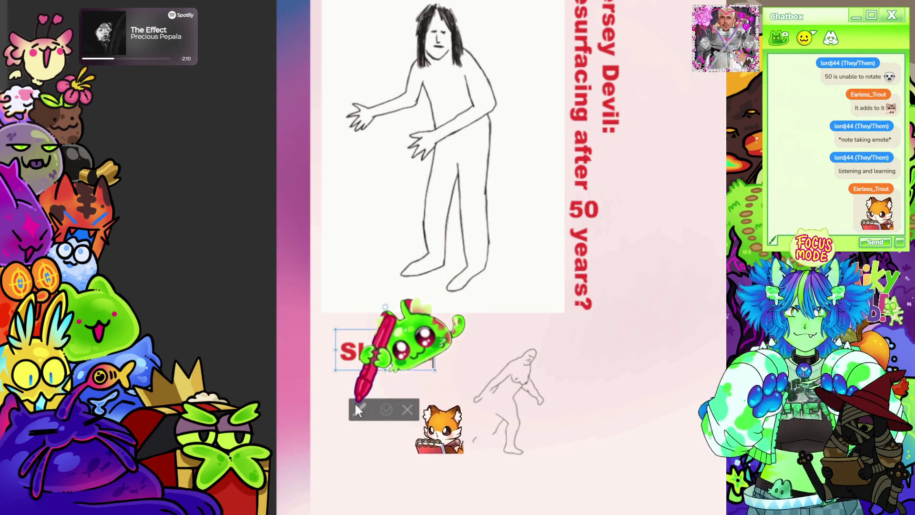
{"action": "type", "text": " from"}
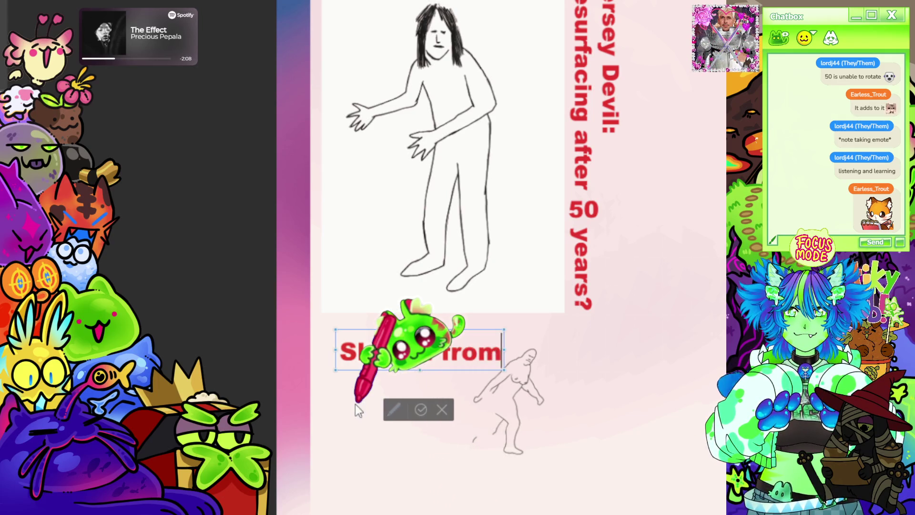
{"action": "type", "text": " a key eye-wit"}
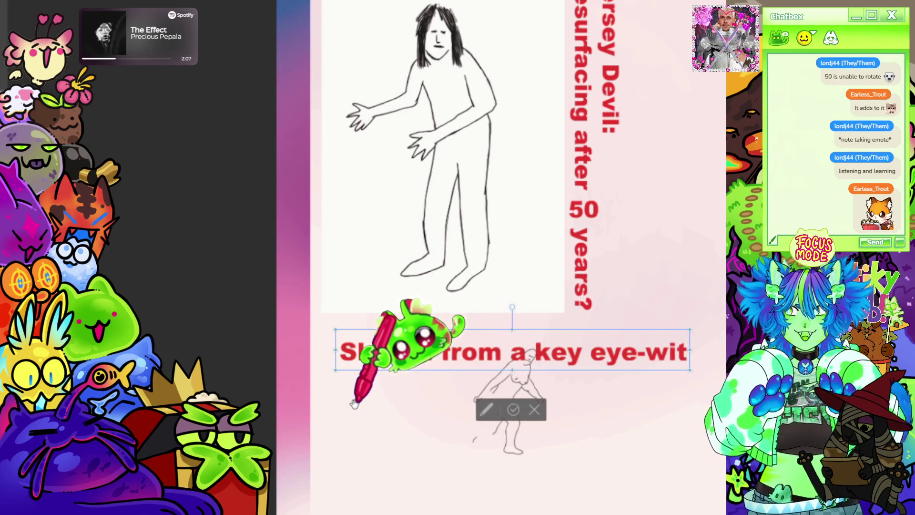
{"action": "type", "text": "nes"}
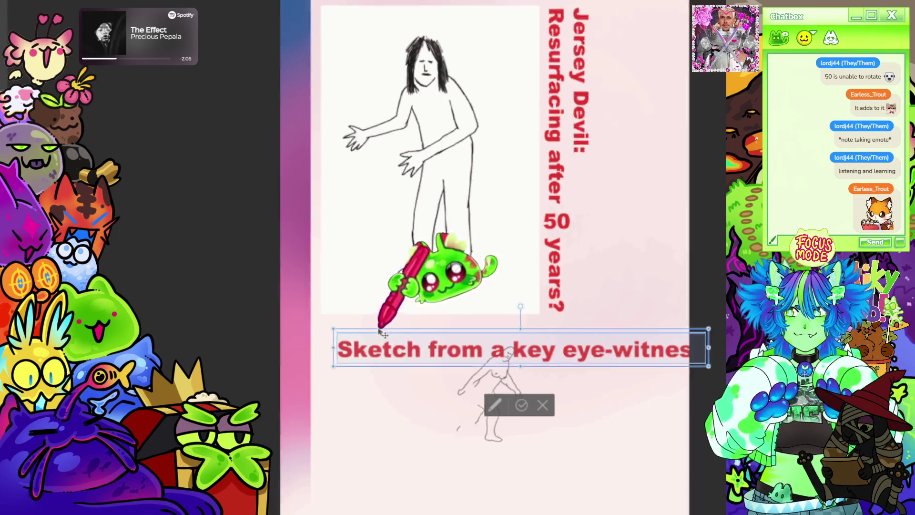
{"action": "mouse_move", "coordinate": [707, 369]}
{"action": "left_mouse_down"}
{"action": "mouse_move", "coordinate": [605, 333]}
{"action": "mouse_move", "coordinate": [498, 358]}
{"action": "mouse_move", "coordinate": [449, 329]}
{"action": "mouse_move", "coordinate": [426, 332]}
{"action": "left_mouse_up"}
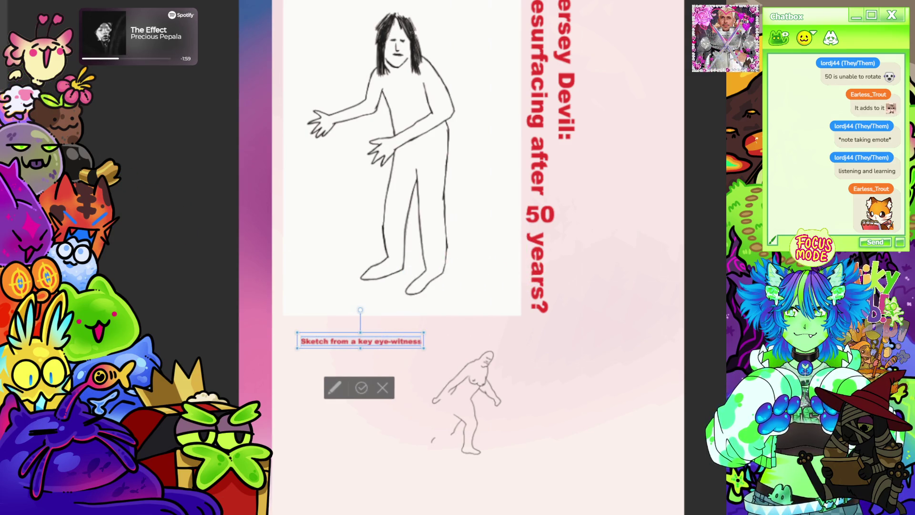
{"action": "left_click_drag", "start_coordinate": [351, 335], "coordinate": [348, 336]}
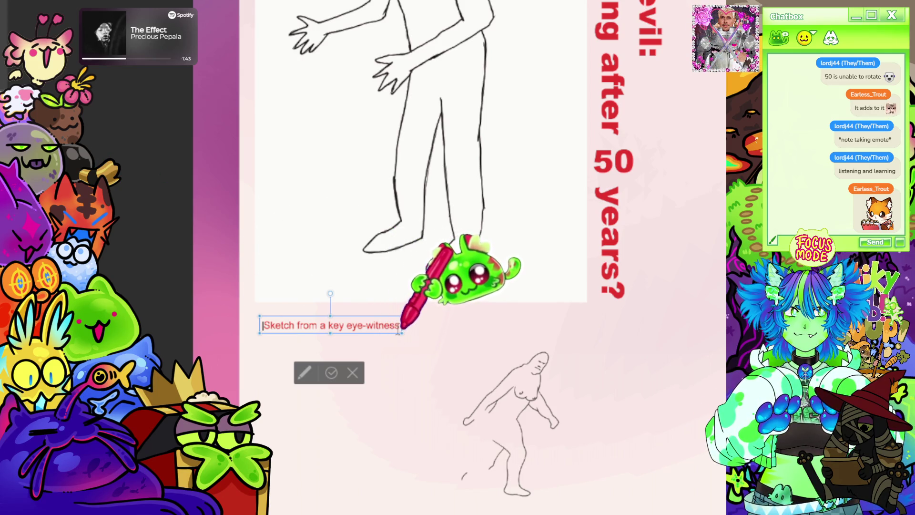
{"action": "key", "text": "ctrl+a"}
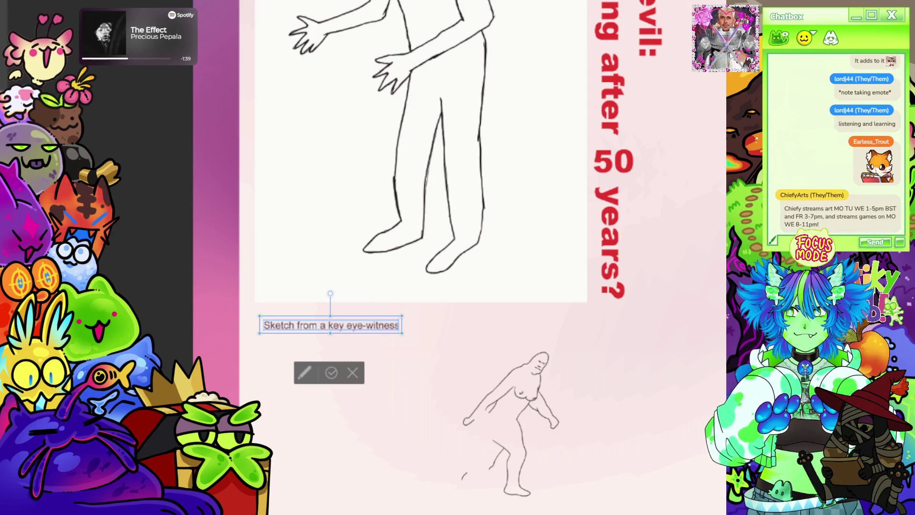
Step: Append ', given to the agent at hand' to the caption and align it under the panel
{"action": "key", "text": "End"}
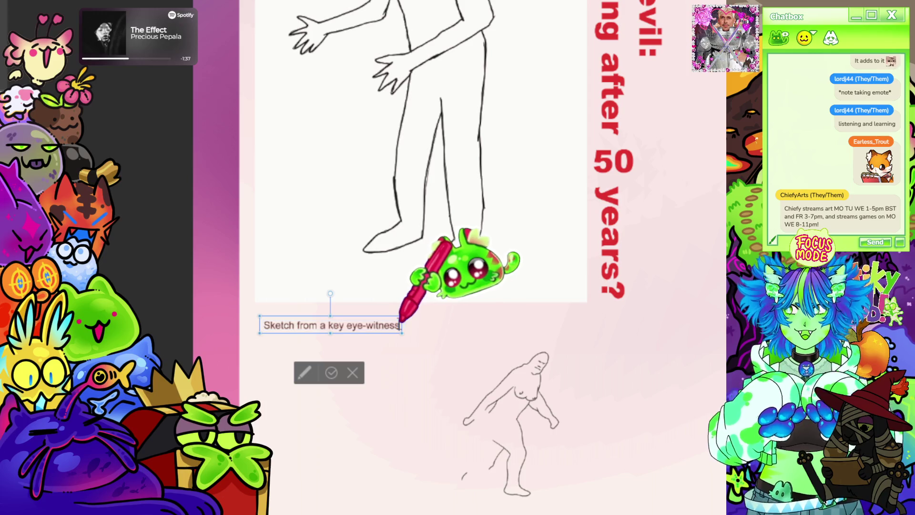
{"action": "type", "text": ", g"}
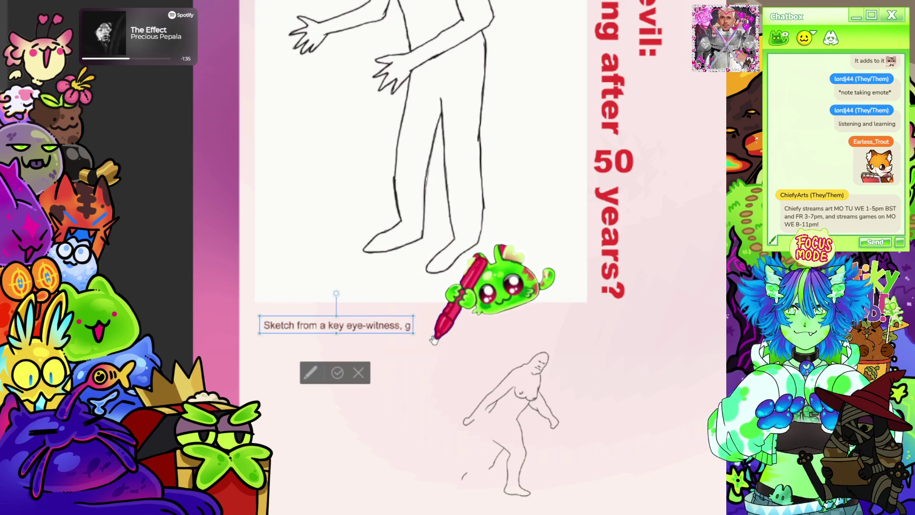
{"action": "type", "text": "iven to the agent at hand"}
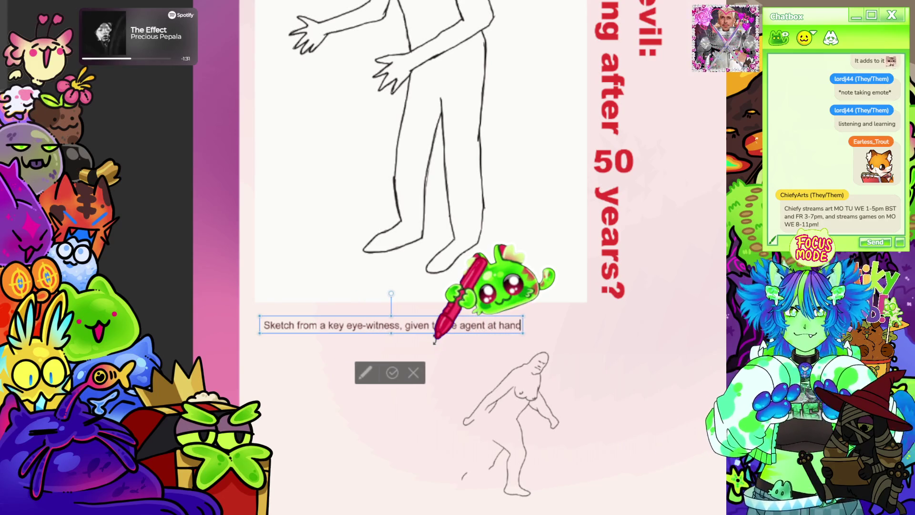
{"action": "scroll", "coordinate": [634, 307], "scroll_direction": "up", "scroll_amount": 2}
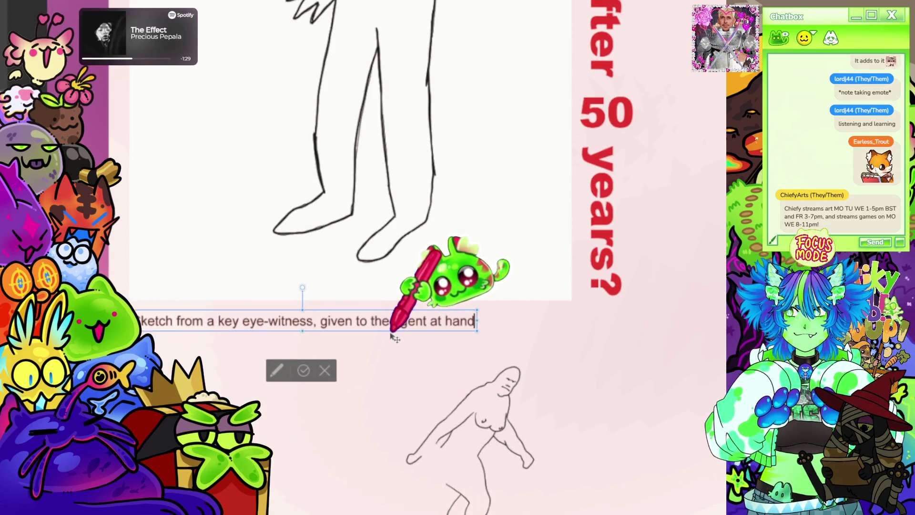
{"action": "left_click_drag", "start_coordinate": [395, 338], "coordinate": [394, 332]}
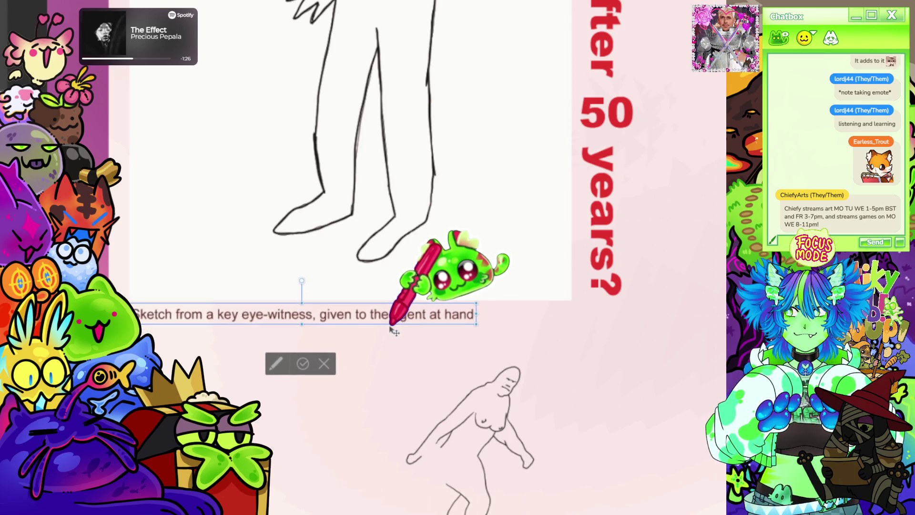
{"action": "scroll", "coordinate": [309, 365], "scroll_direction": "down", "scroll_amount": 2}
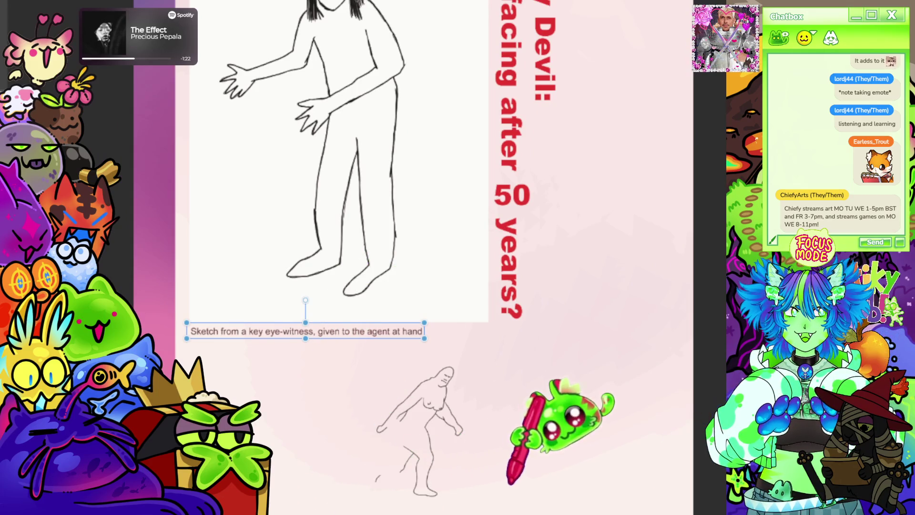
{"action": "scroll", "coordinate": [267, 334], "scroll_direction": "up", "scroll_amount": 2}
{"action": "left_click_drag", "start_coordinate": [270, 344], "coordinate": [271, 350]}
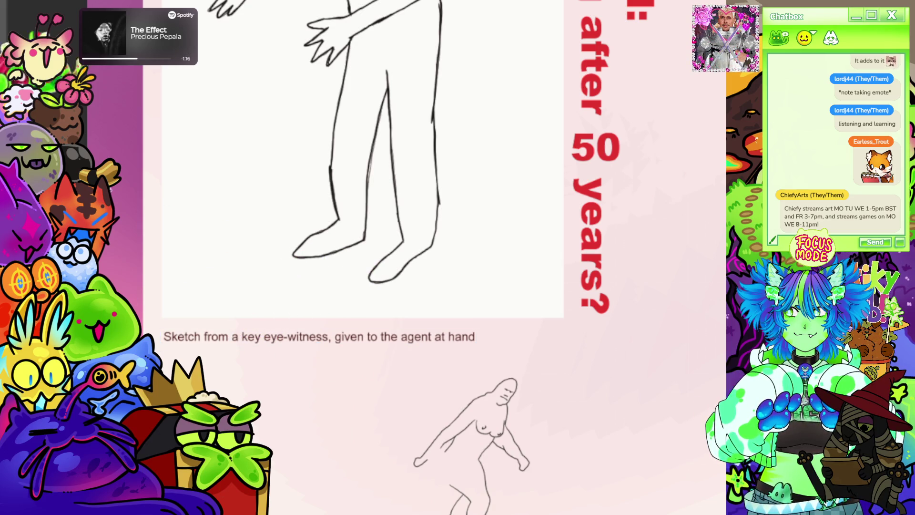
{"action": "scroll", "coordinate": [674, 270], "scroll_direction": "down", "scroll_amount": 3}
{"action": "scroll", "coordinate": [674, 271], "scroll_direction": "up", "scroll_amount": 3}
{"action": "scroll", "coordinate": [674, 270], "scroll_direction": "down", "scroll_amount": 2}
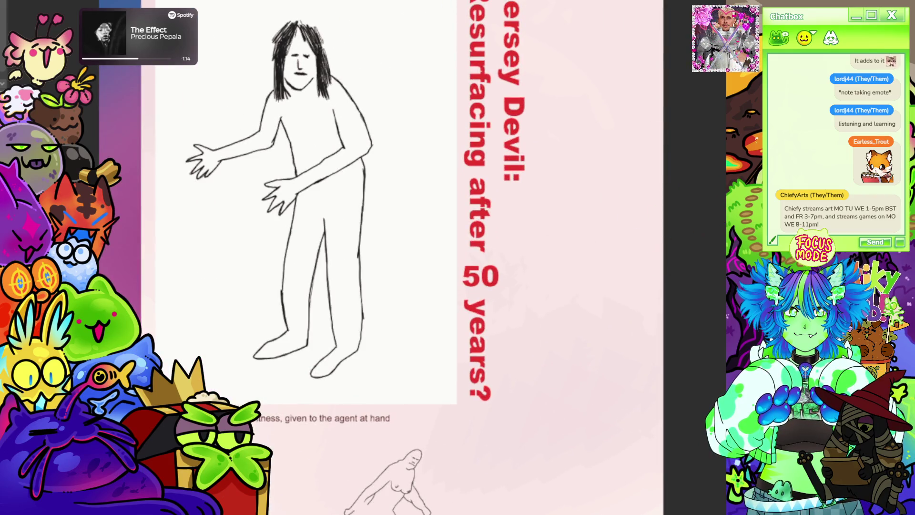
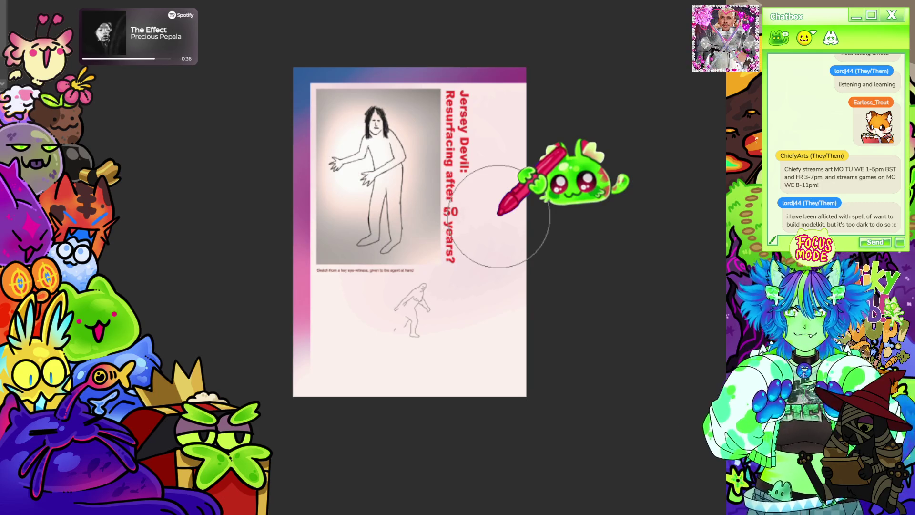
Step: Zoom in and out over the page to inspect the blank area right of the headline
{"action": "scroll", "coordinate": [498, 214], "scroll_direction": "down", "scroll_amount": 2}
{"action": "scroll", "coordinate": [506, 205], "scroll_direction": "up", "scroll_amount": 3}
{"action": "scroll", "coordinate": [514, 226], "scroll_direction": "up", "scroll_amount": 1}
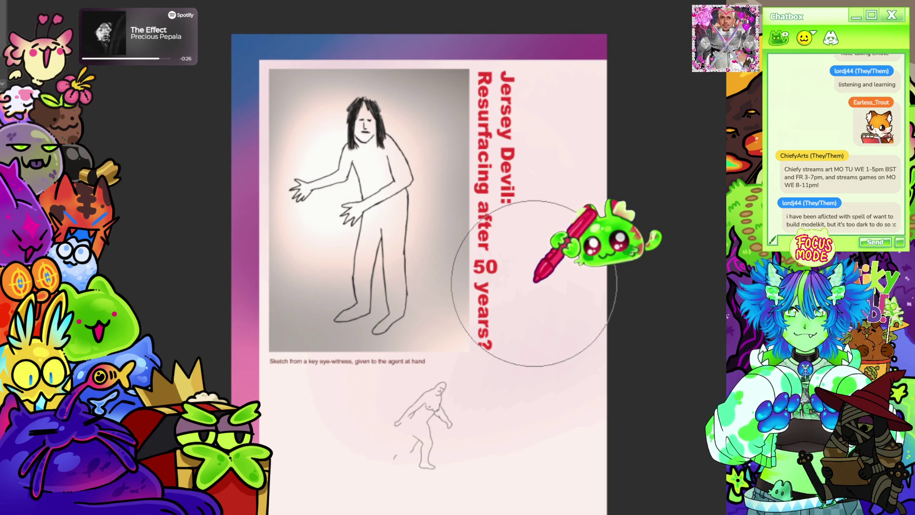
{"action": "scroll", "coordinate": [524, 215], "scroll_direction": "down", "scroll_amount": 3}
{"action": "scroll", "coordinate": [538, 267], "scroll_direction": "up", "scroll_amount": 1}
{"action": "scroll", "coordinate": [465, 210], "scroll_direction": "down", "scroll_amount": 2}
{"action": "scroll", "coordinate": [462, 205], "scroll_direction": "up", "scroll_amount": 2}
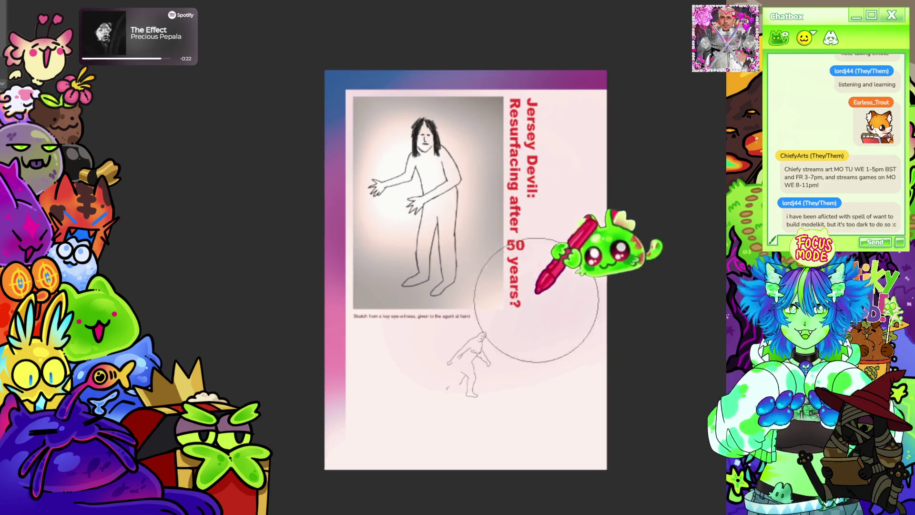
{"action": "scroll", "coordinate": [455, 249], "scroll_direction": "down", "scroll_amount": 1}
{"action": "scroll", "coordinate": [455, 249], "scroll_direction": "up", "scroll_amount": 1}
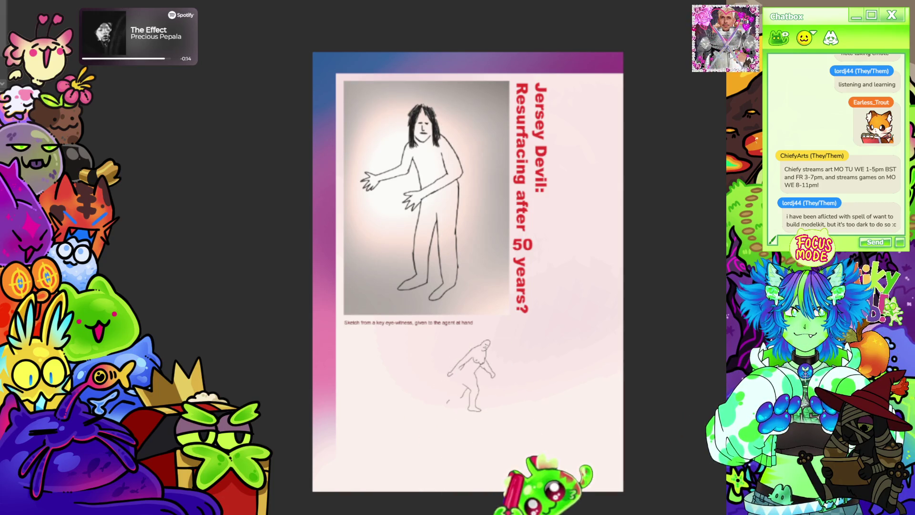
{"action": "scroll", "coordinate": [414, 291], "scroll_direction": "down", "scroll_amount": 1}
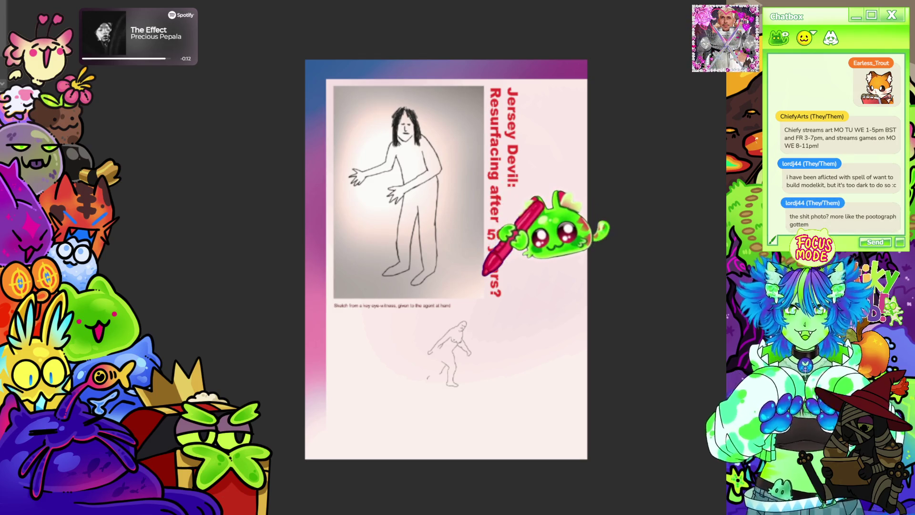
{"action": "scroll", "coordinate": [457, 247], "scroll_direction": "down", "scroll_amount": 1}
{"action": "scroll", "coordinate": [525, 271], "scroll_direction": "up", "scroll_amount": 1}
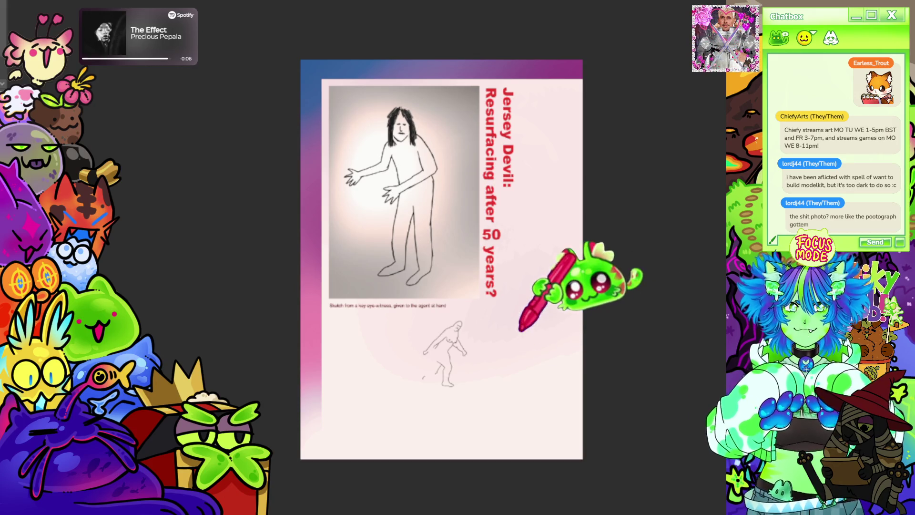
{"action": "scroll", "coordinate": [622, 252], "scroll_direction": "up", "scroll_amount": 1}
{"action": "scroll", "coordinate": [622, 252], "scroll_direction": "up", "scroll_amount": 1}
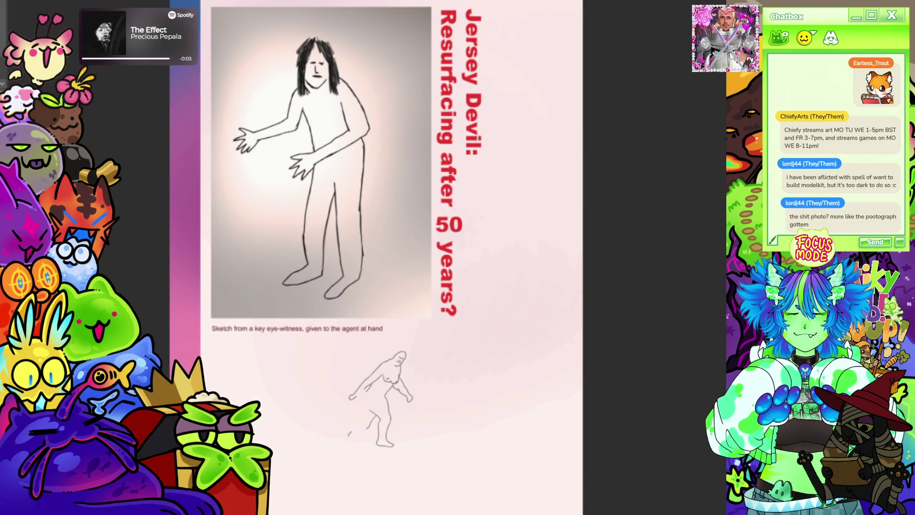
{"action": "scroll", "coordinate": [419, 191], "scroll_direction": "down", "scroll_amount": 1}
{"action": "scroll", "coordinate": [373, 303], "scroll_direction": "up", "scroll_amount": 2}
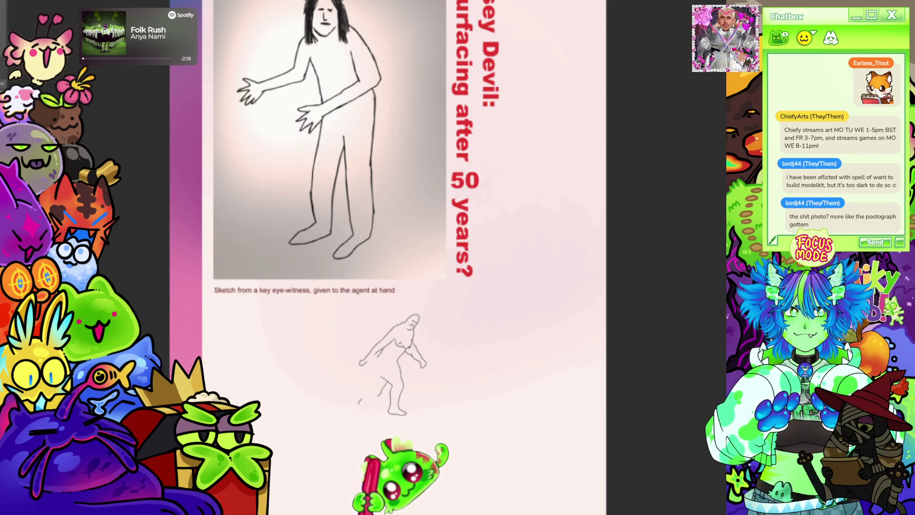
{"action": "scroll", "coordinate": [420, 310], "scroll_direction": "down", "scroll_amount": 2}
{"action": "scroll", "coordinate": [568, 138], "scroll_direction": "up", "scroll_amount": 2}
{"action": "scroll", "coordinate": [536, 316], "scroll_direction": "down", "scroll_amount": 2}
{"action": "scroll", "coordinate": [470, 116], "scroll_direction": "up", "scroll_amount": 3}
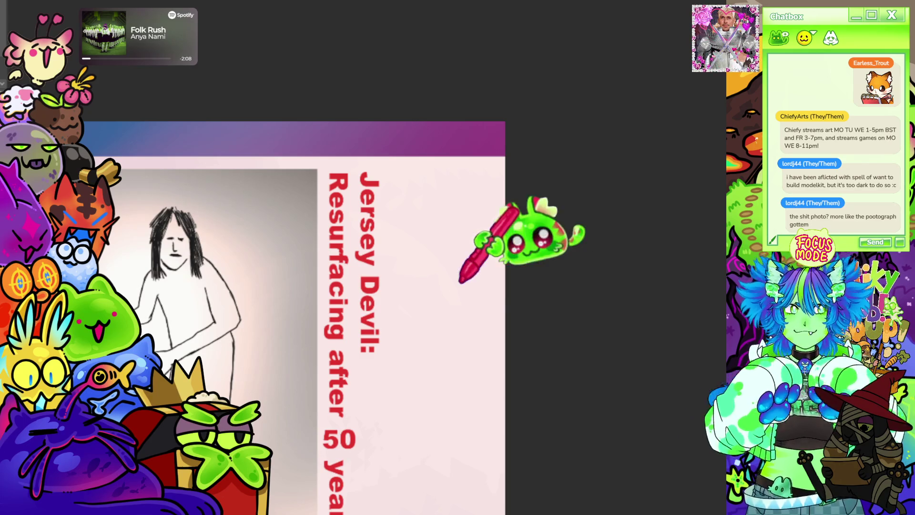
{"action": "scroll", "coordinate": [416, 180], "scroll_direction": "down", "scroll_amount": 2}
{"action": "scroll", "coordinate": [502, 198], "scroll_direction": "up", "scroll_amount": 1}
{"action": "scroll", "coordinate": [509, 213], "scroll_direction": "down", "scroll_amount": 2}
{"action": "scroll", "coordinate": [509, 213], "scroll_direction": "up", "scroll_amount": 2}
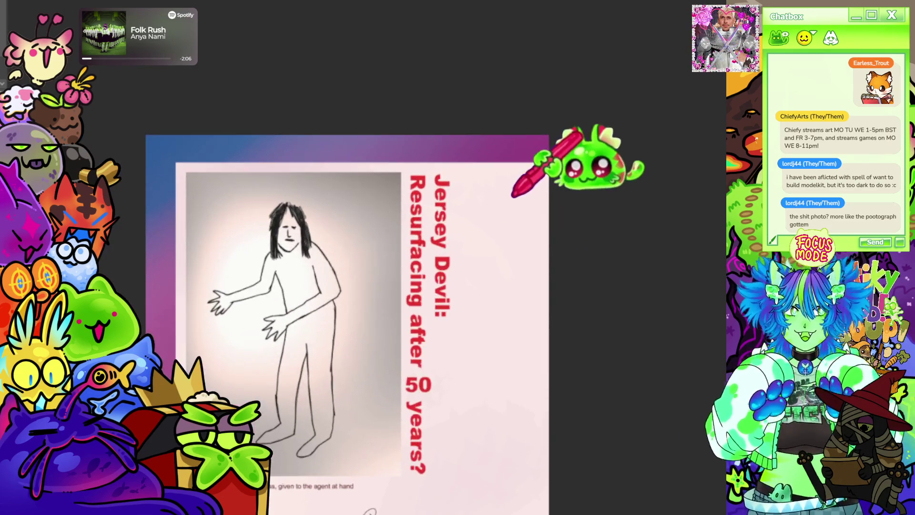
{"action": "scroll", "coordinate": [610, 195], "scroll_direction": "up", "scroll_amount": 1}
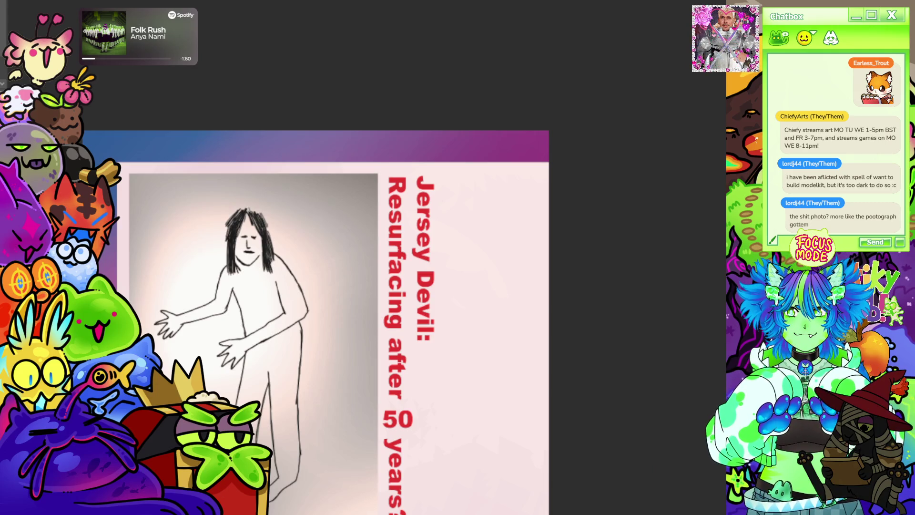
{"action": "scroll", "coordinate": [541, 174], "scroll_direction": "down", "scroll_amount": 1}
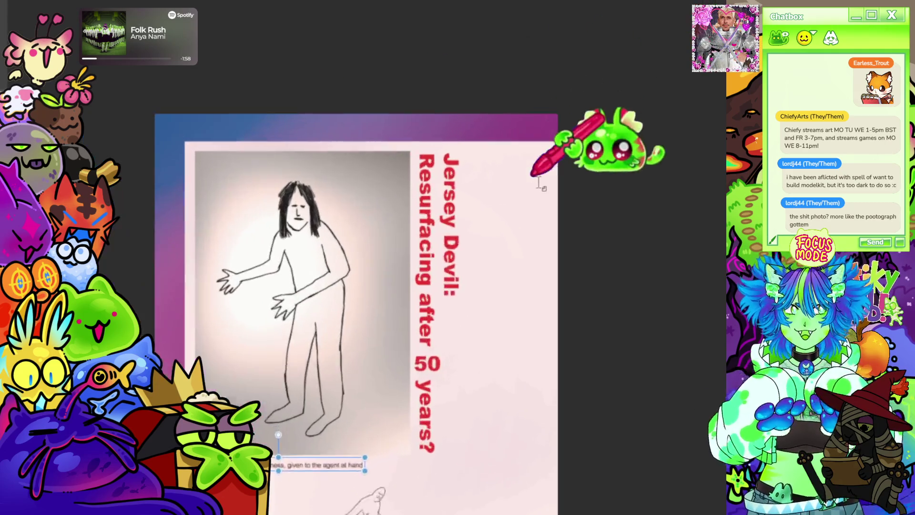
{"action": "scroll", "coordinate": [543, 162], "scroll_direction": "up", "scroll_amount": 1}
Step: Draw a text frame right of the Jersey Devil headline, redraw it shorter, and tilt the view slightly
{"action": "left_click_drag", "start_coordinate": [541, 155], "coordinate": [542, 194]}
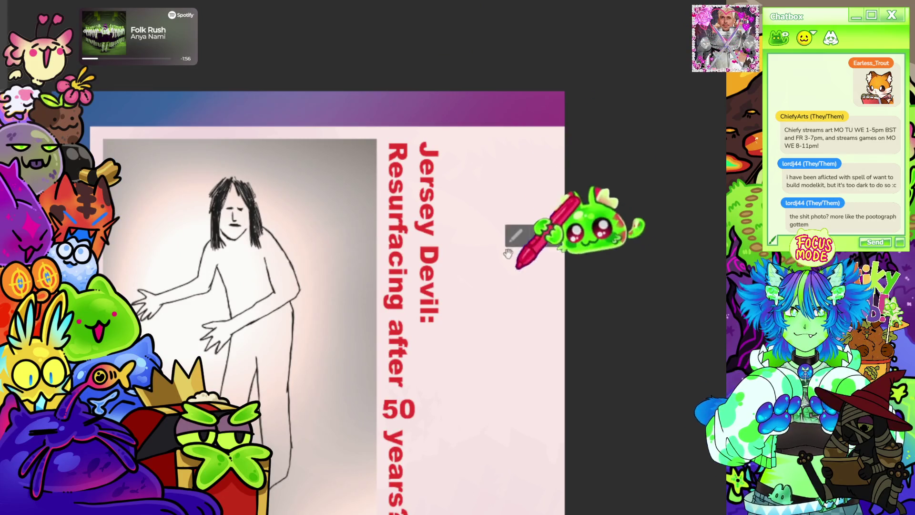
{"action": "key", "text": "ctrl+z"}
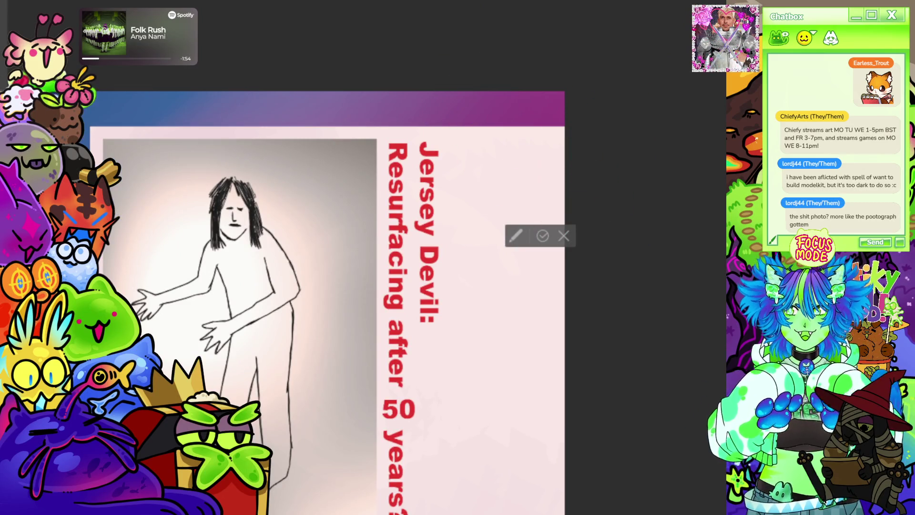
{"action": "left_click_drag", "start_coordinate": [541, 155], "coordinate": [542, 186]}
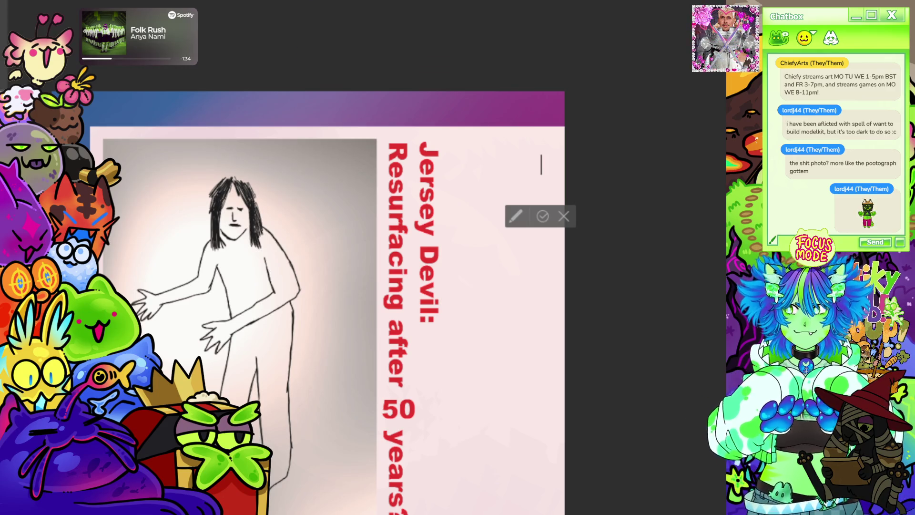
{"action": "scroll", "coordinate": [500, 133], "scroll_direction": "down", "scroll_amount": 2}
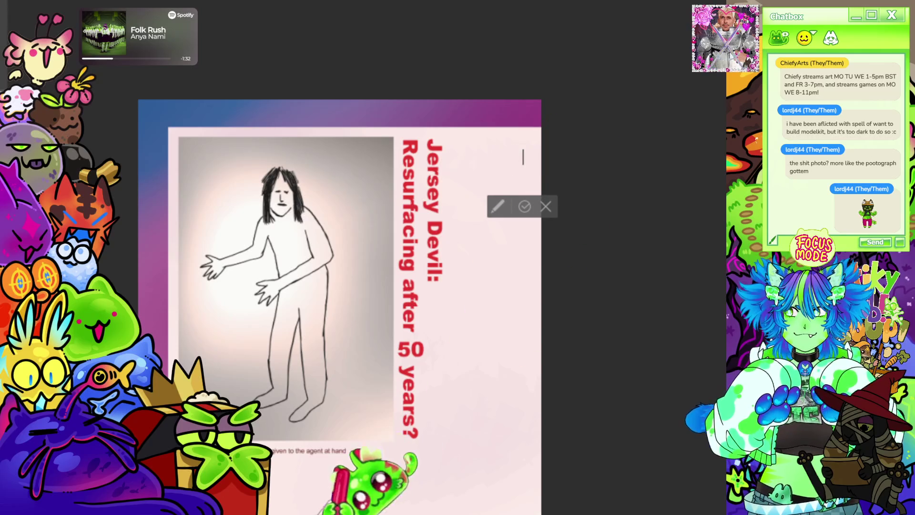
{"action": "mouse_move", "coordinate": [432, 126]}
{"action": "left_mouse_down"}
{"action": "mouse_move", "coordinate": [422, 127]}
{"action": "mouse_move", "coordinate": [450, 122]}
{"action": "left_mouse_up"}
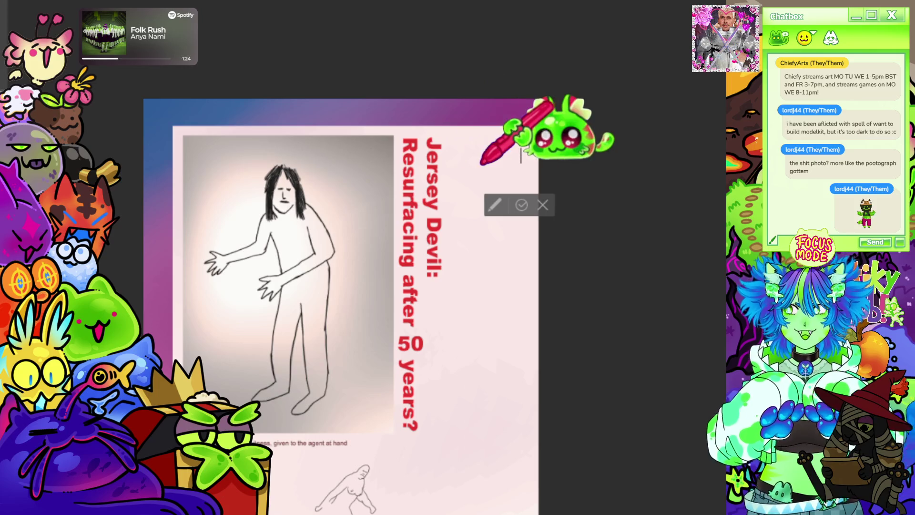
Step: Type the opening line 'have been provided key information' in vertical text and nudge the box left
{"action": "type", "text": "Kelpie"}
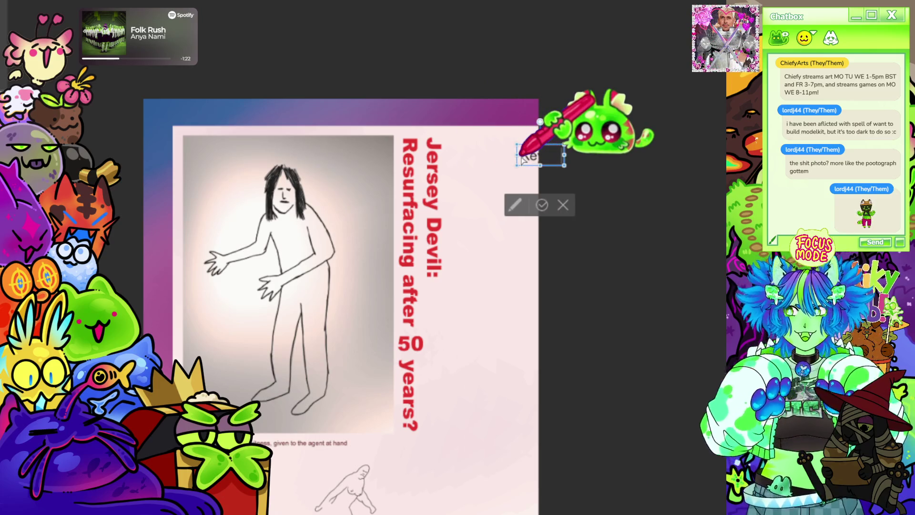
{"action": "key", "text": "ctrl+a"}
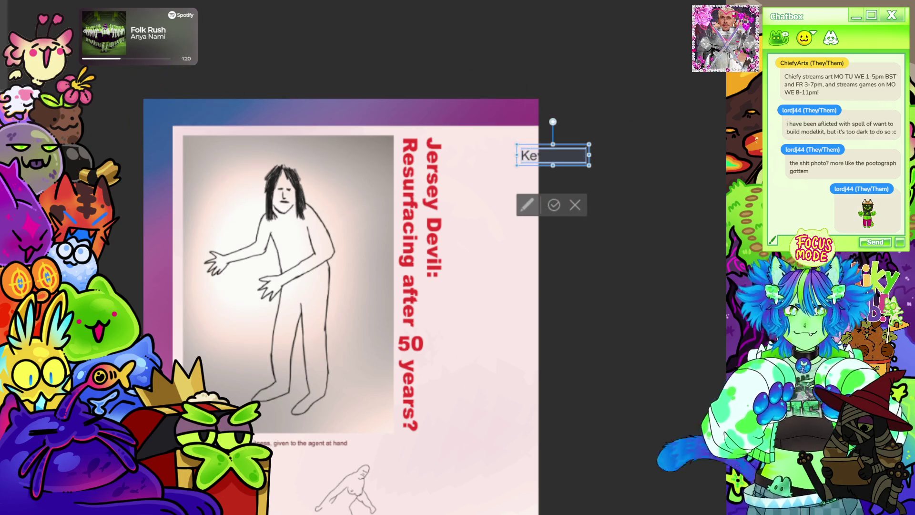
{"action": "key", "text": "ctrl+v"}
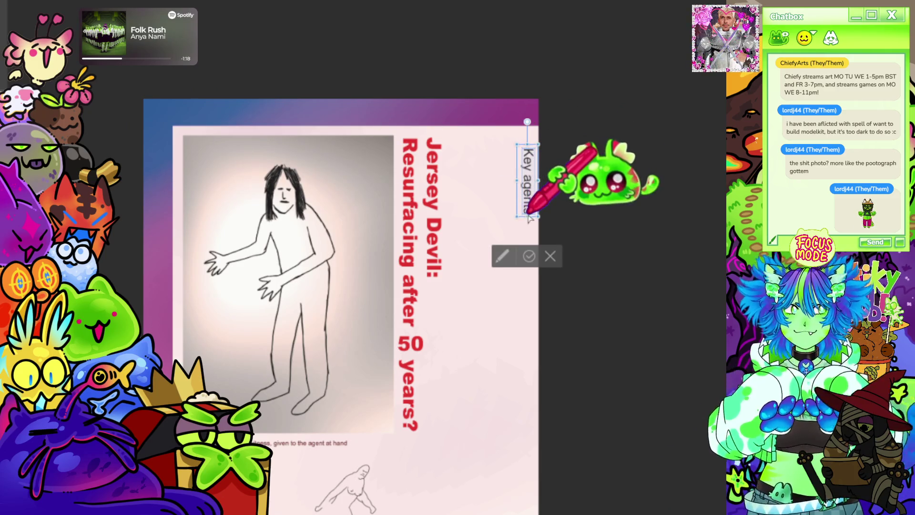
{"action": "type", "text": "have been provided key information"}
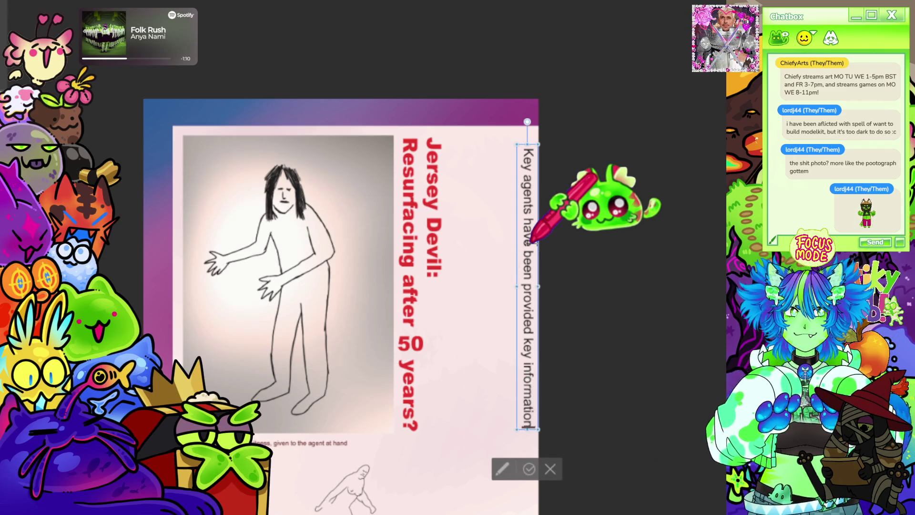
{"action": "left_click_drag", "start_coordinate": [544, 315], "coordinate": [531, 316]}
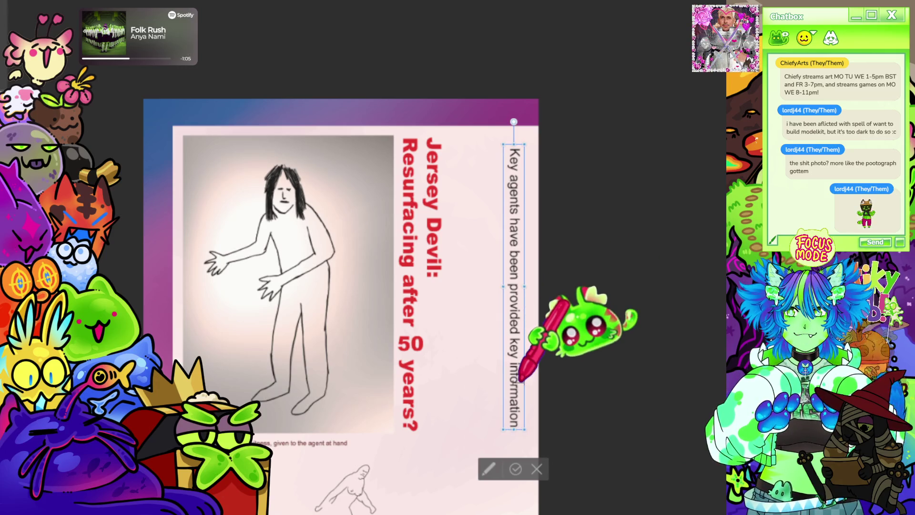
Step: Add new lines about the hunt for the Jersey Devil and the missing link to modern day man
{"action": "key", "text": "Return"}
{"action": "type", "text": "in the hunt for the"}
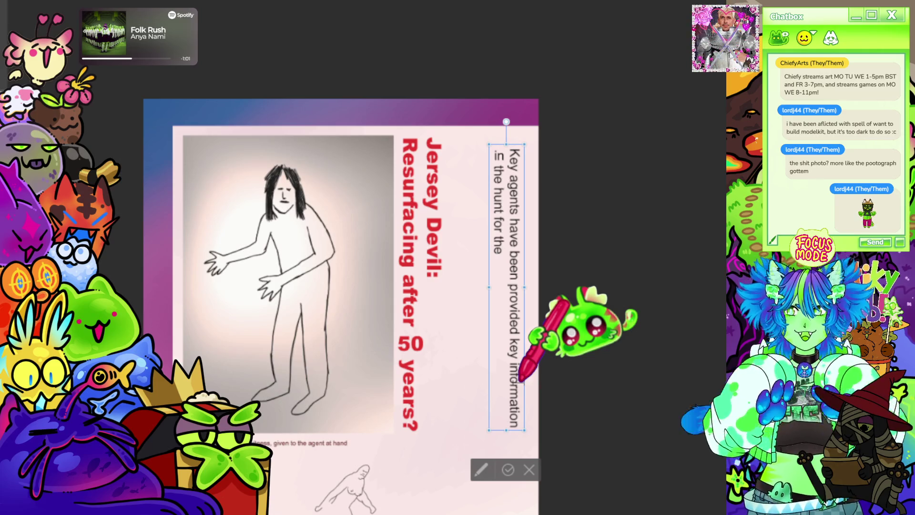
{"action": "type", "text": " Jersey Devil; the ru"}
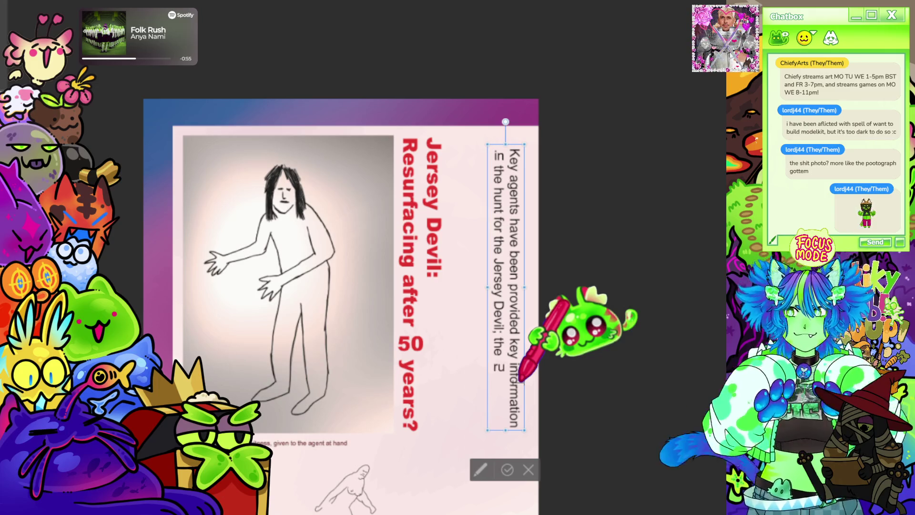
{"action": "type", "text": "missing link between our prehistoric ances"}
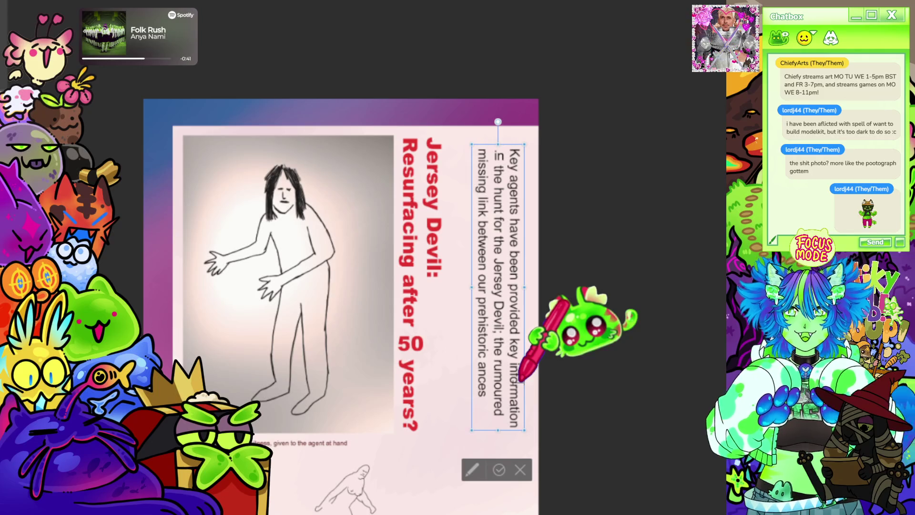
{"action": "type", "text": "and mod"}
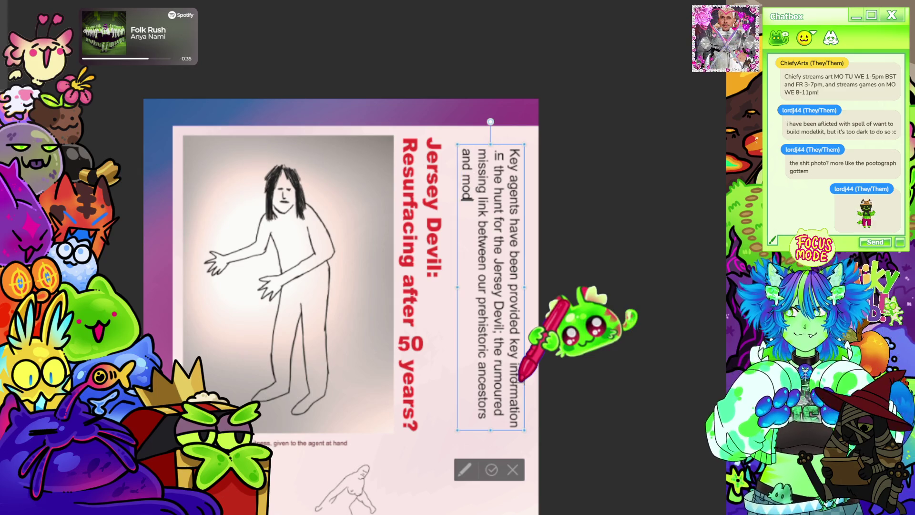
{"action": "type", "text": "ern day ma"}
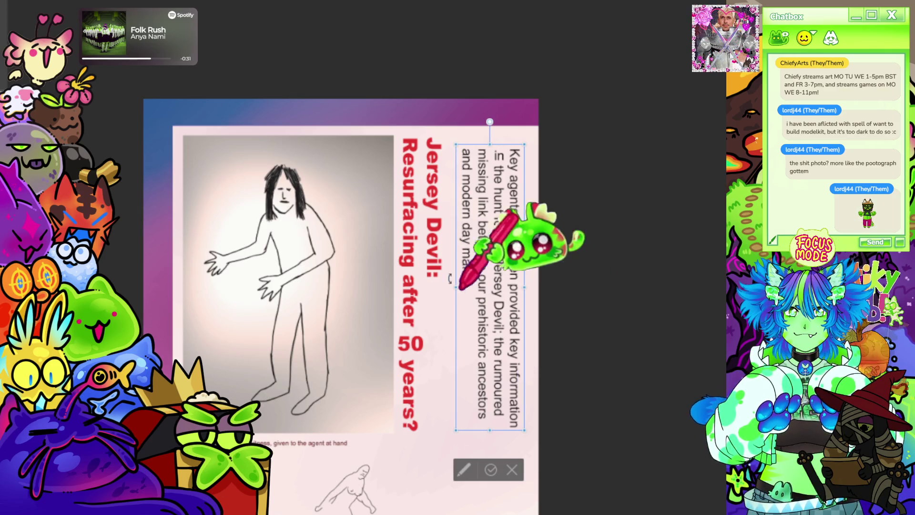
{"action": "key", "text": "ctrl+minus"}
{"action": "key", "text": "ctrl+minus"}
{"action": "key", "text": "ctrl+plus"}
{"action": "key", "text": "ctrl+plus"}
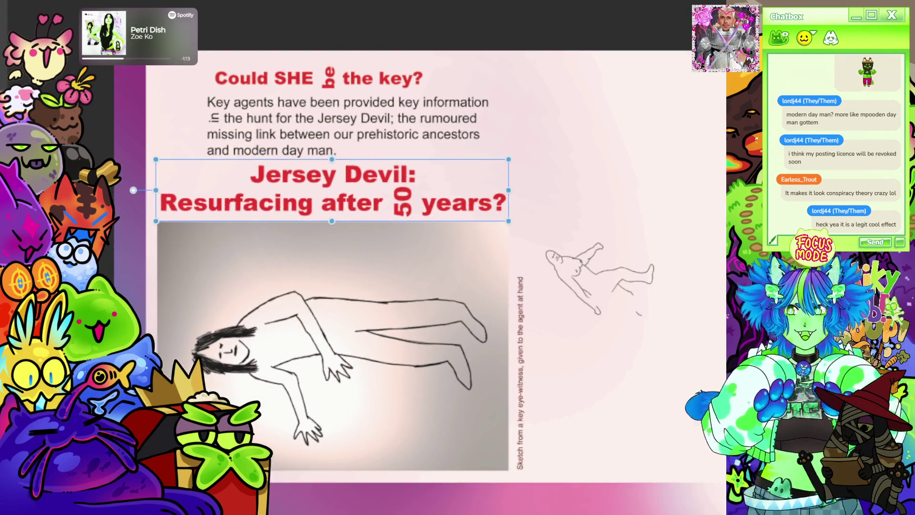
Step: Straighten the view, shift the Key agents paragraph toward the page top, then refit and rotate the page 90°
{"action": "key", "text": "ctrl+plus"}
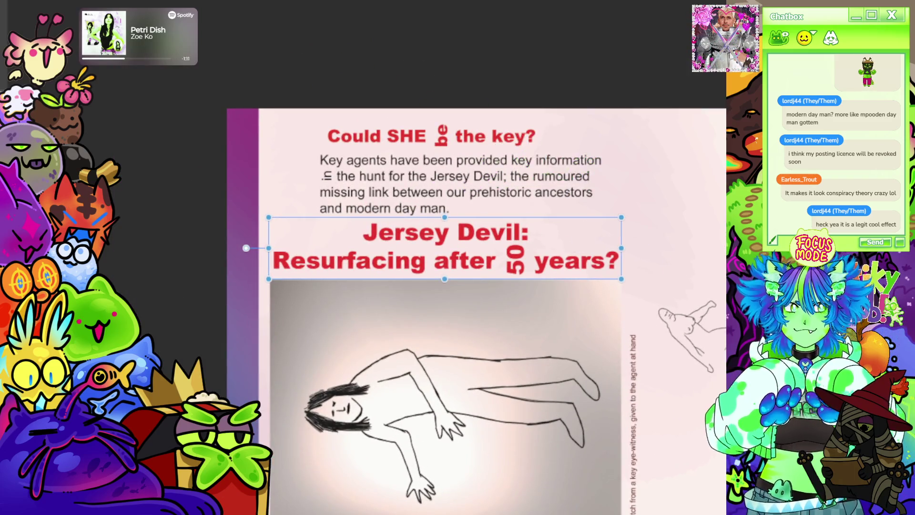
{"action": "left_click_drag", "start_coordinate": [506, 256], "coordinate": [483, 255]}
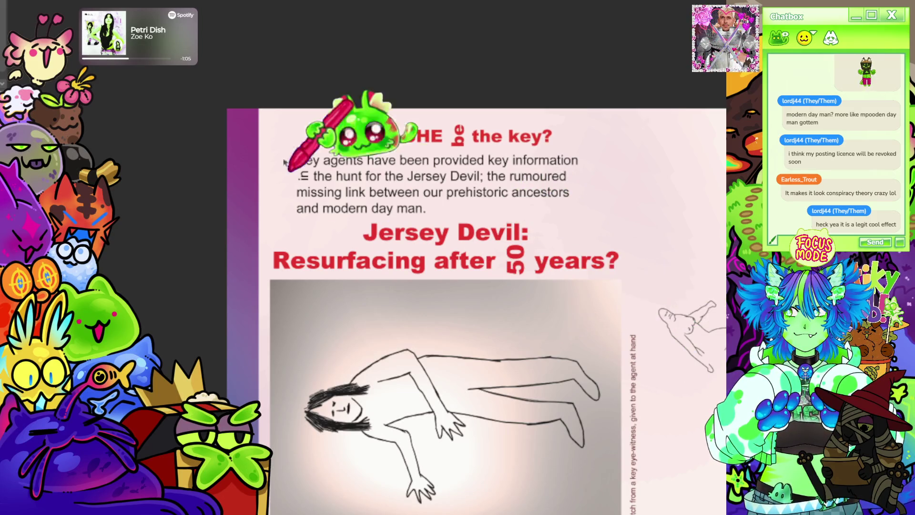
{"action": "key", "text": "ctrl+0"}
{"action": "key", "text": "ctrl+]"}
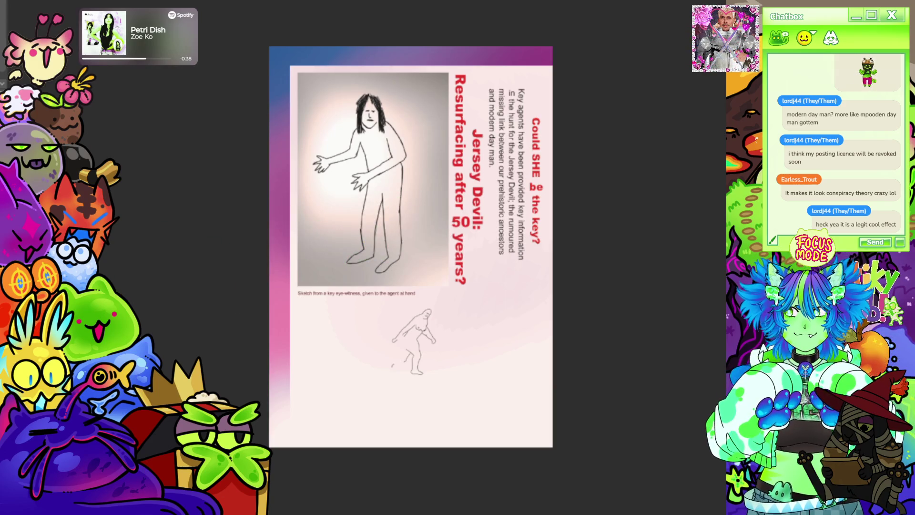
{"action": "scroll", "coordinate": [535, 147], "scroll_direction": "up", "scroll_amount": 5}
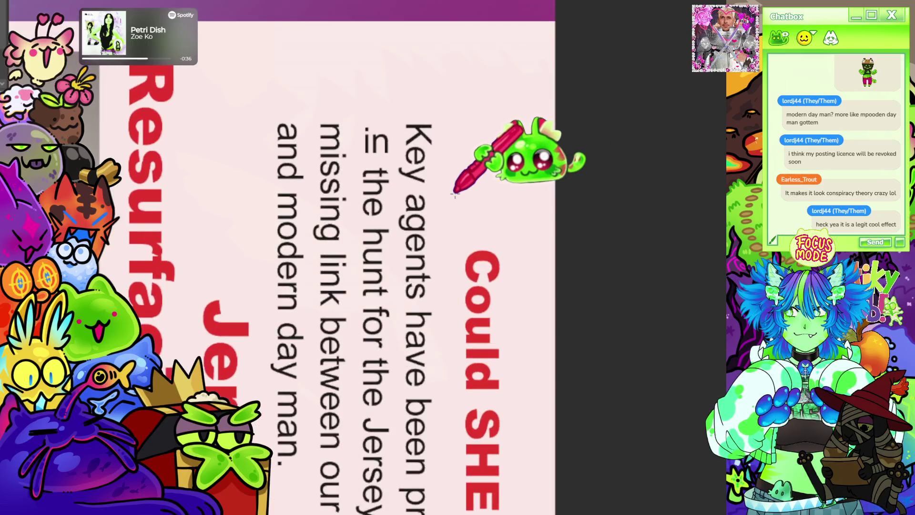
Step: Draw a dark maroon filled rectangle above the 'Could SHE' heading, redrawing it once
{"action": "mouse_move", "coordinate": [446, 188]}
{"action": "left_mouse_down"}
{"action": "mouse_move", "coordinate": [545, 232]}
{"action": "mouse_move", "coordinate": [534, 241]}
{"action": "left_mouse_up"}
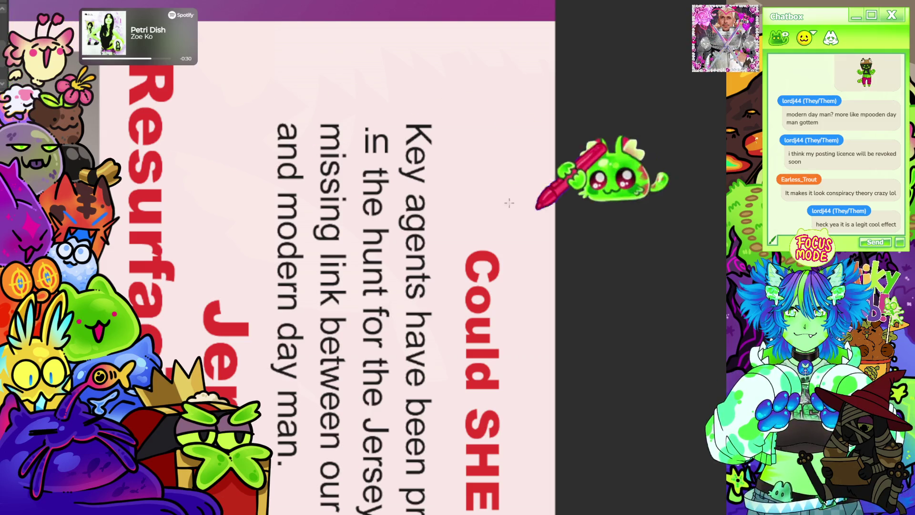
{"action": "left_click_drag", "start_coordinate": [440, 186], "coordinate": [523, 239]}
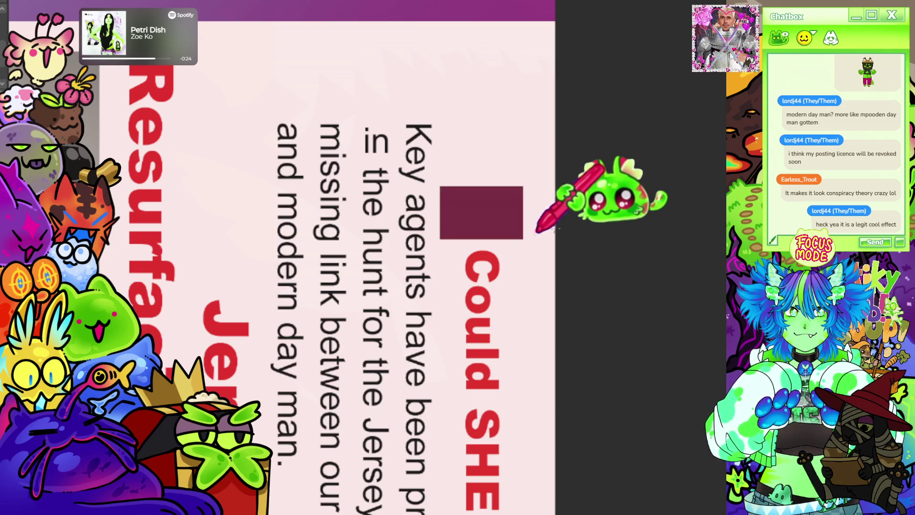
{"action": "scroll", "coordinate": [524, 218], "scroll_direction": "up", "scroll_amount": 3}
{"action": "scroll", "coordinate": [451, 234], "scroll_direction": "up", "scroll_amount": 1}
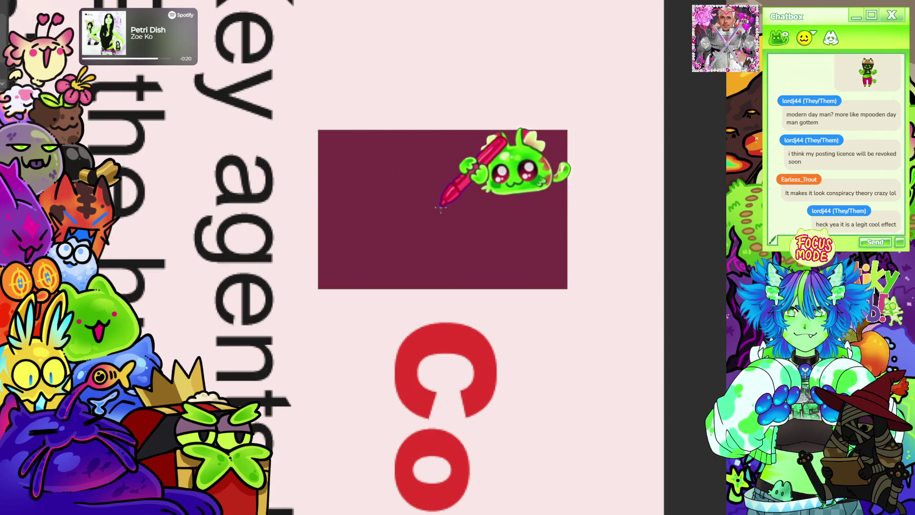
{"action": "left_click_drag", "start_coordinate": [445, 208], "coordinate": [448, 336]}
Step: Place a vertical symmetry line through the rectangle and outline two mirrored yellow panels
{"action": "key", "text": "ctrl+z"}
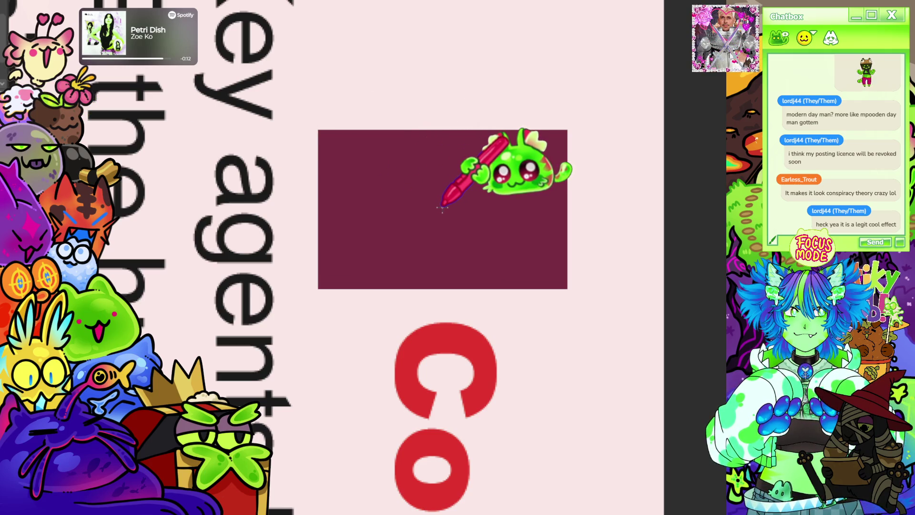
{"action": "left_click", "coordinate": [442, 207]}
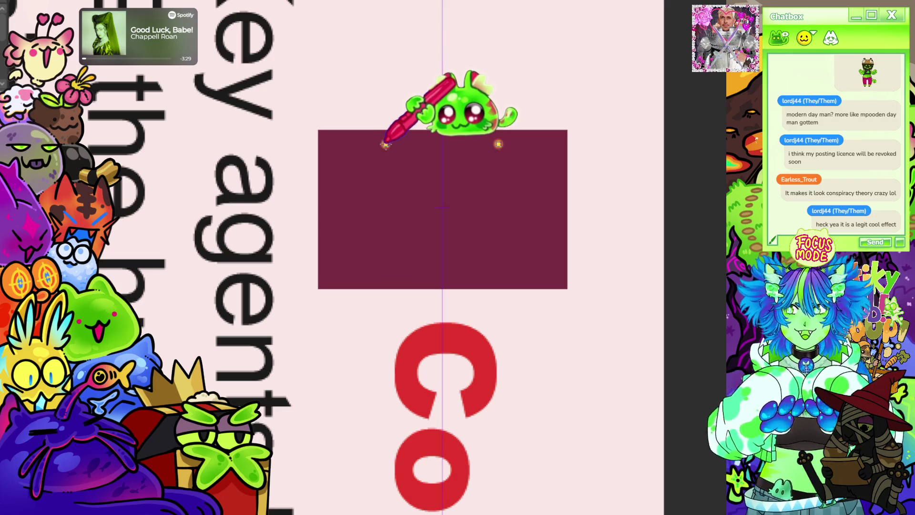
{"action": "left_click", "coordinate": [385, 144]}
{"action": "left_click", "coordinate": [432, 160]}
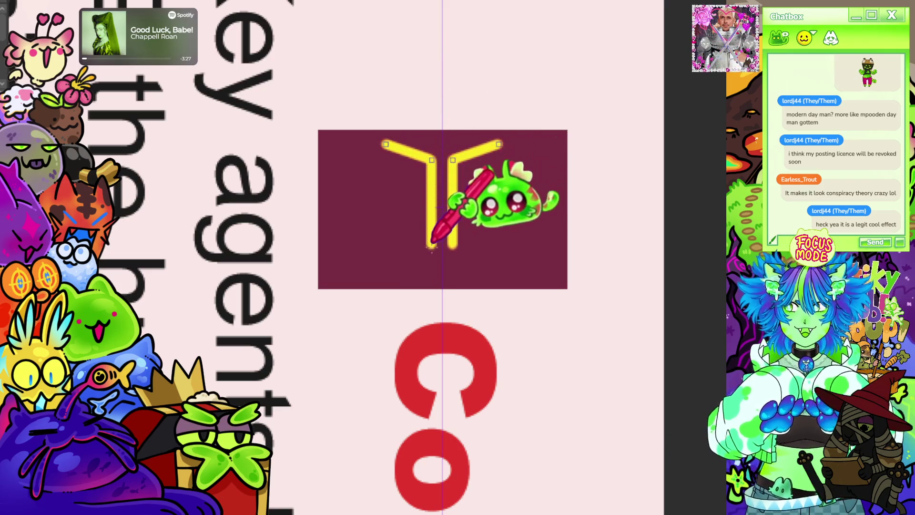
{"action": "left_click", "coordinate": [431, 257]}
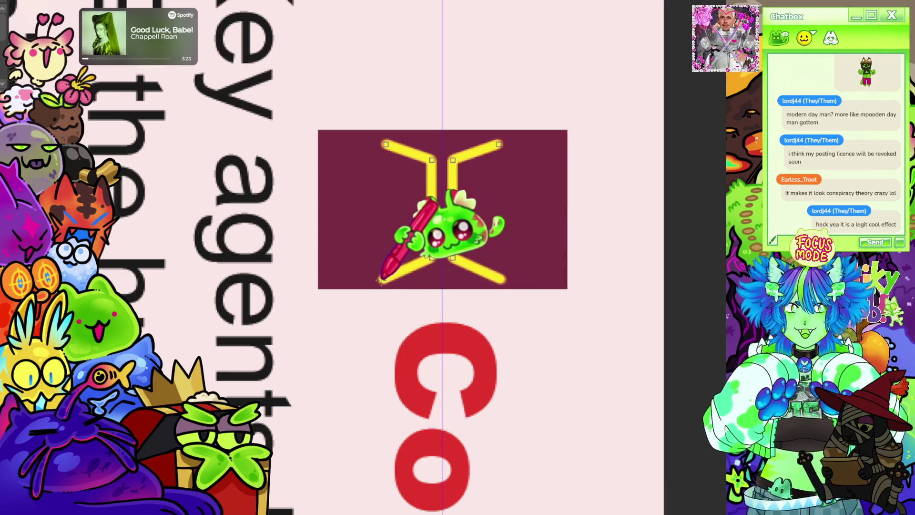
{"action": "left_click", "coordinate": [382, 281]}
{"action": "left_click", "coordinate": [385, 144]}
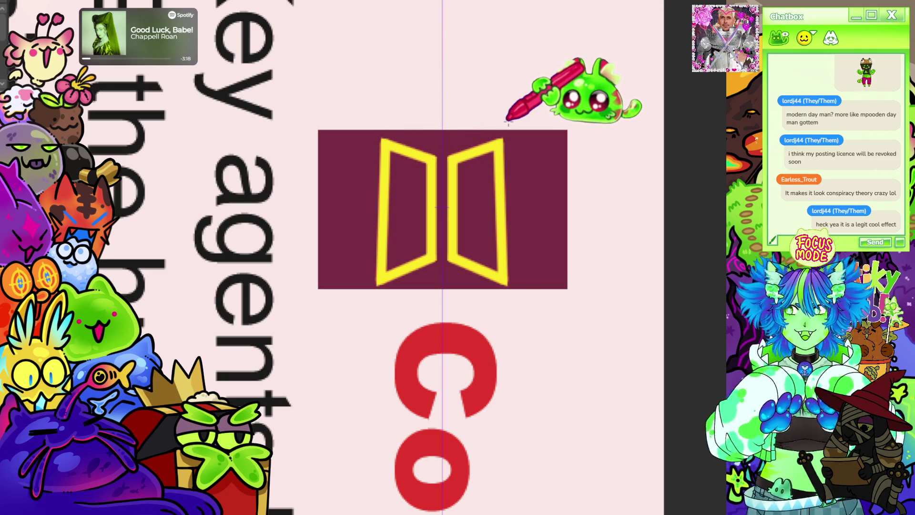
Step: Redraw the mirrored yellow book panels with adjusted corner points
{"action": "key", "text": "Return"}
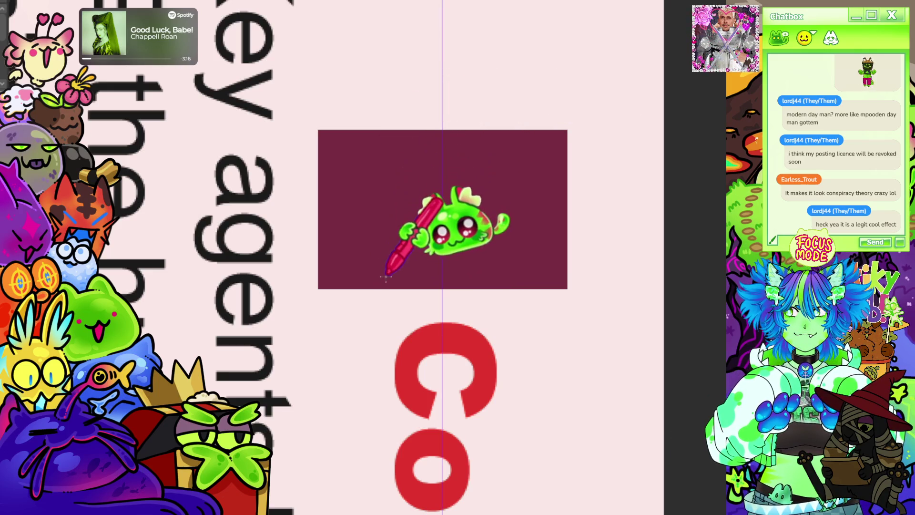
{"action": "left_click", "coordinate": [386, 280]}
{"action": "left_click", "coordinate": [386, 142]}
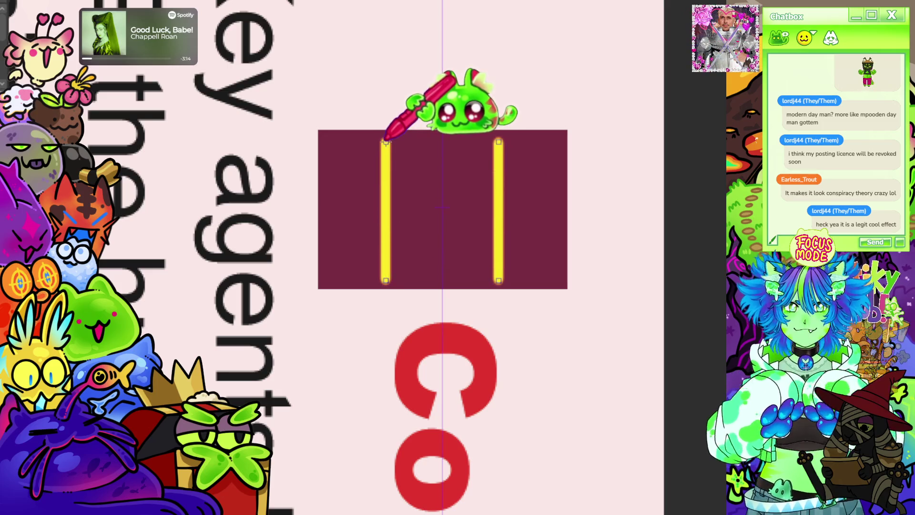
{"action": "left_click", "coordinate": [433, 162]}
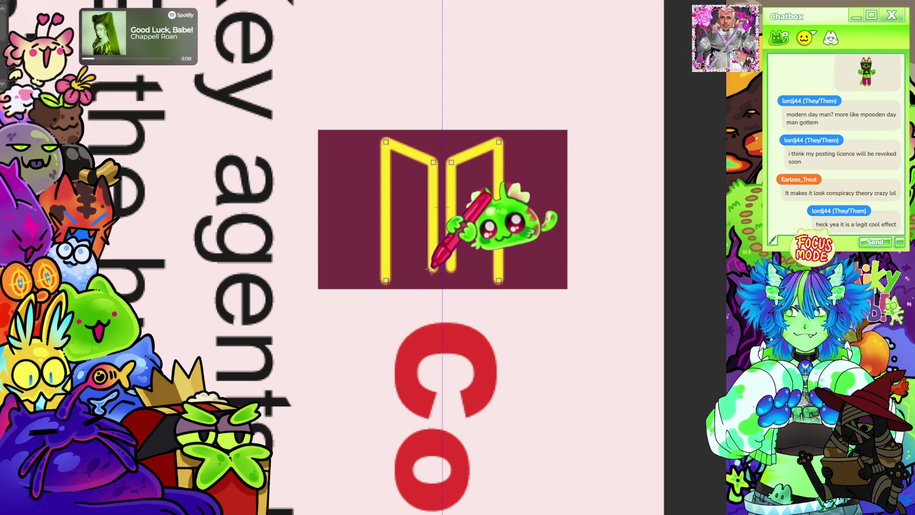
{"action": "left_click", "coordinate": [432, 271]}
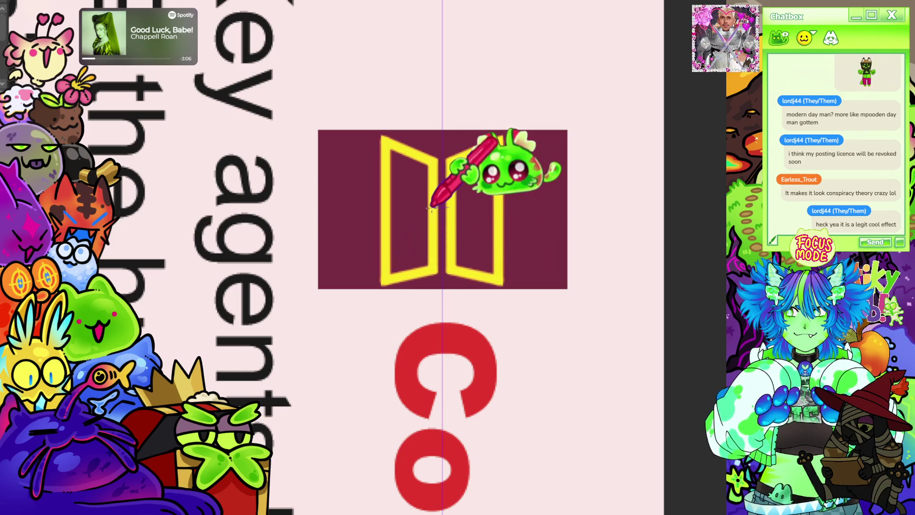
{"action": "scroll", "coordinate": [432, 208], "scroll_direction": "down", "scroll_amount": 2}
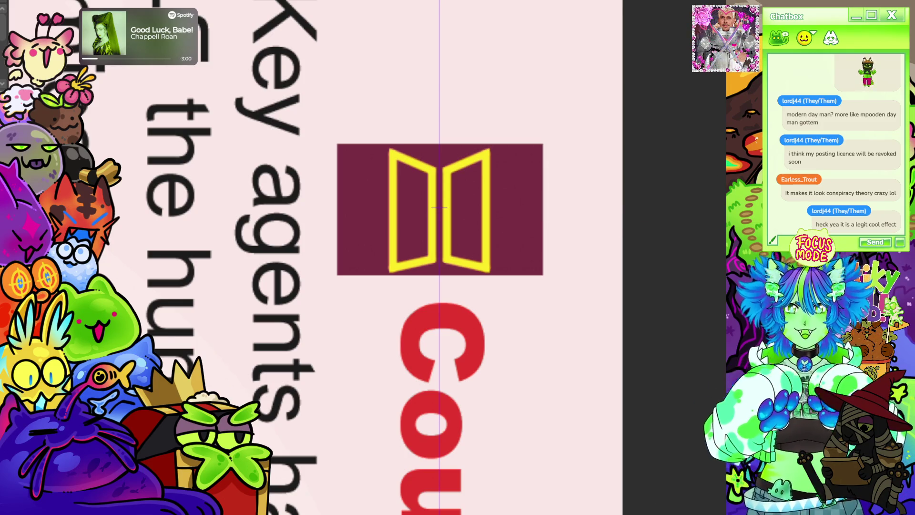
Step: Drag the yellow-on-maroon book icon a little higher above the 'Could SHE be the key?' heading
{"action": "scroll", "coordinate": [486, 143], "scroll_direction": "down", "scroll_amount": 6}
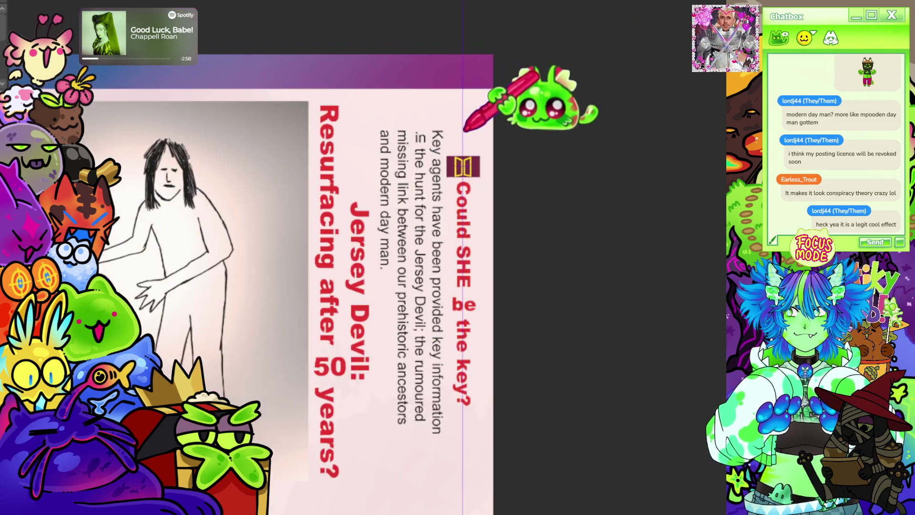
{"action": "scroll", "coordinate": [467, 123], "scroll_direction": "up", "scroll_amount": 8}
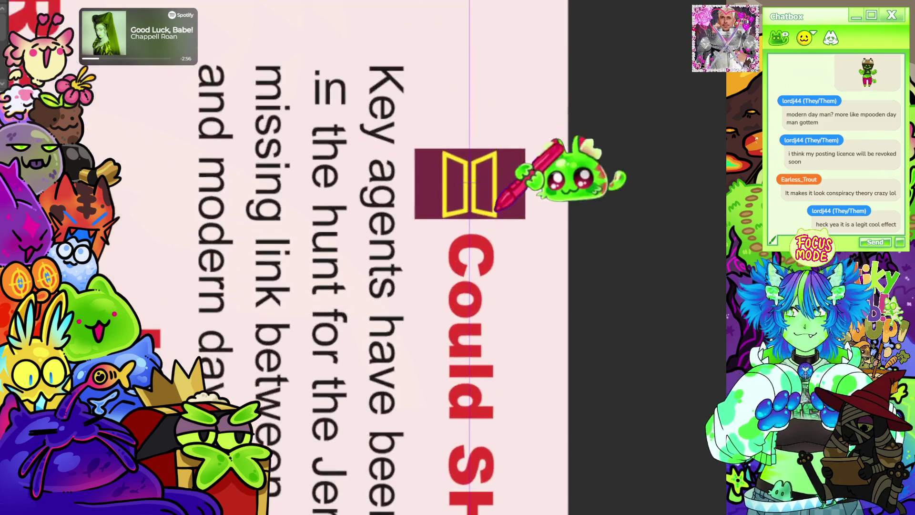
{"action": "scroll", "coordinate": [441, 153], "scroll_direction": "up", "scroll_amount": 2}
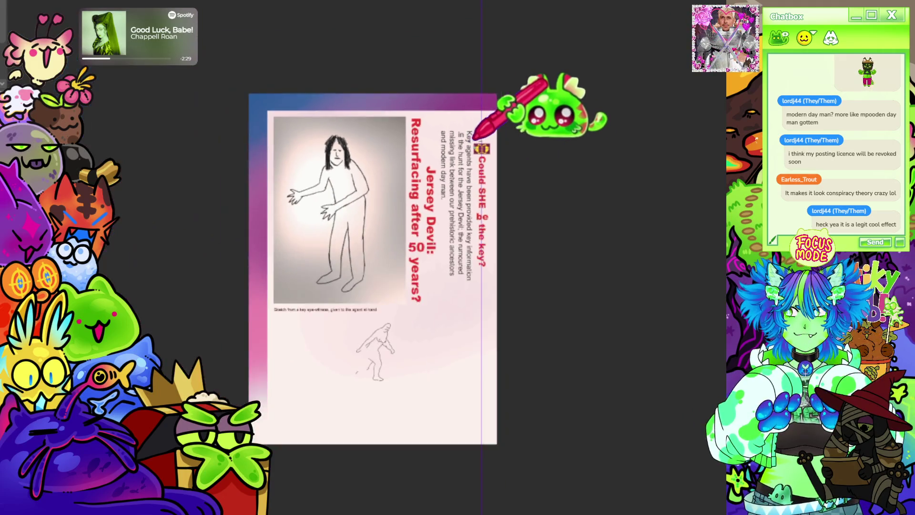
{"action": "scroll", "coordinate": [477, 137], "scroll_direction": "up", "scroll_amount": 3}
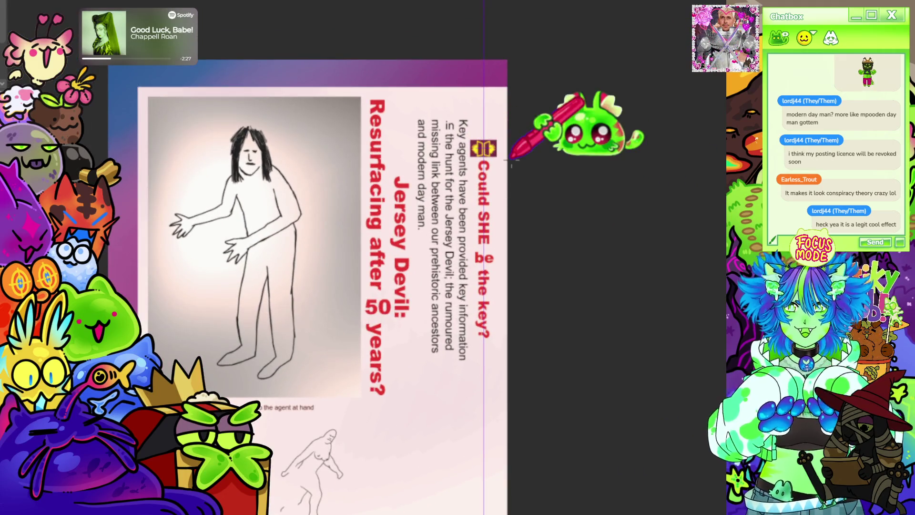
{"action": "scroll", "coordinate": [510, 153], "scroll_direction": "down", "scroll_amount": 2}
{"action": "scroll", "coordinate": [500, 149], "scroll_direction": "up", "scroll_amount": 3}
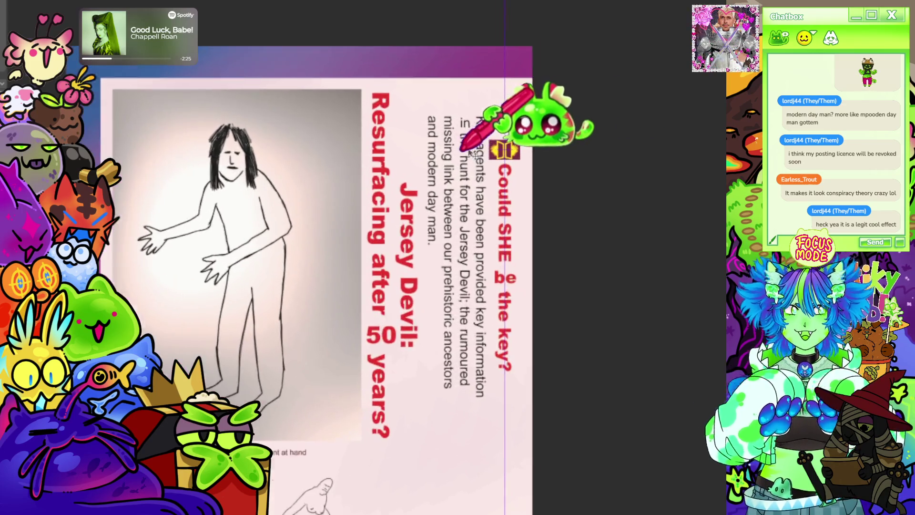
{"action": "scroll", "coordinate": [497, 149], "scroll_direction": "down", "scroll_amount": 3}
{"action": "scroll", "coordinate": [489, 184], "scroll_direction": "down", "scroll_amount": 1}
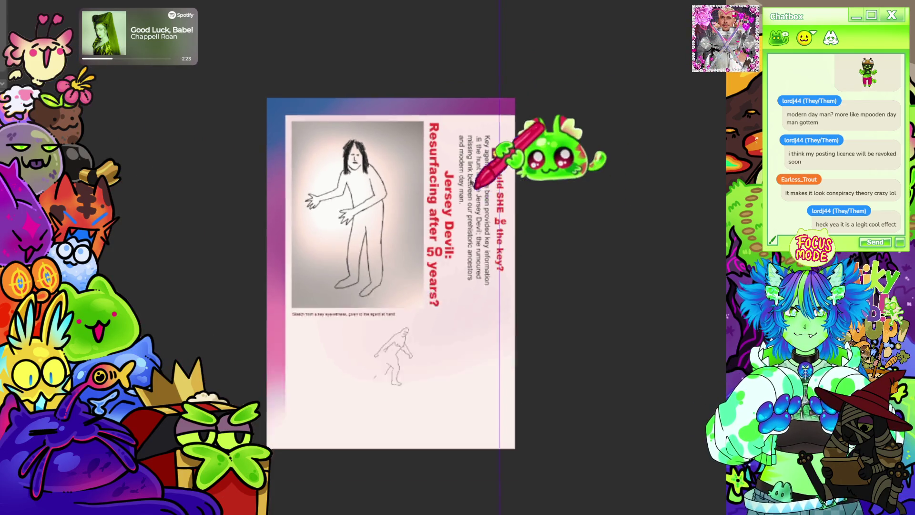
{"action": "scroll", "coordinate": [512, 140], "scroll_direction": "up", "scroll_amount": 2}
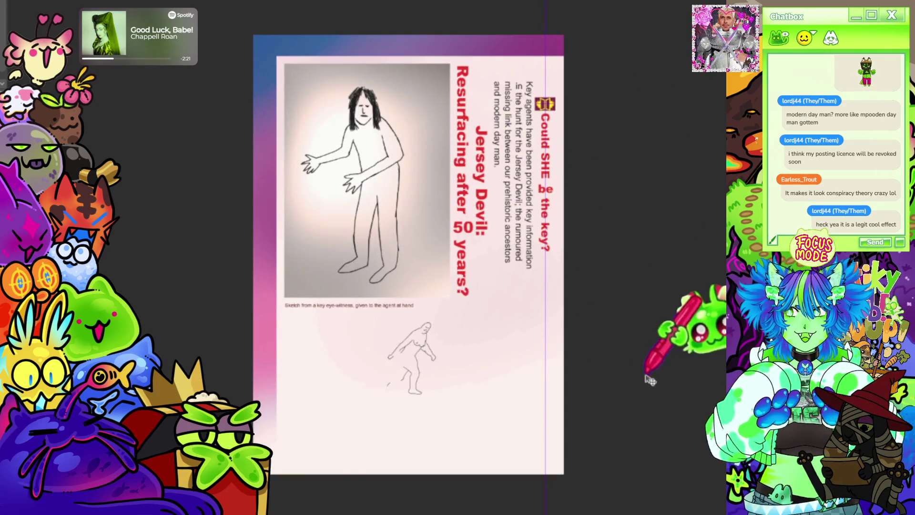
{"action": "scroll", "coordinate": [441, 262], "scroll_direction": "down", "scroll_amount": 2}
{"action": "scroll", "coordinate": [529, 134], "scroll_direction": "up", "scroll_amount": 5}
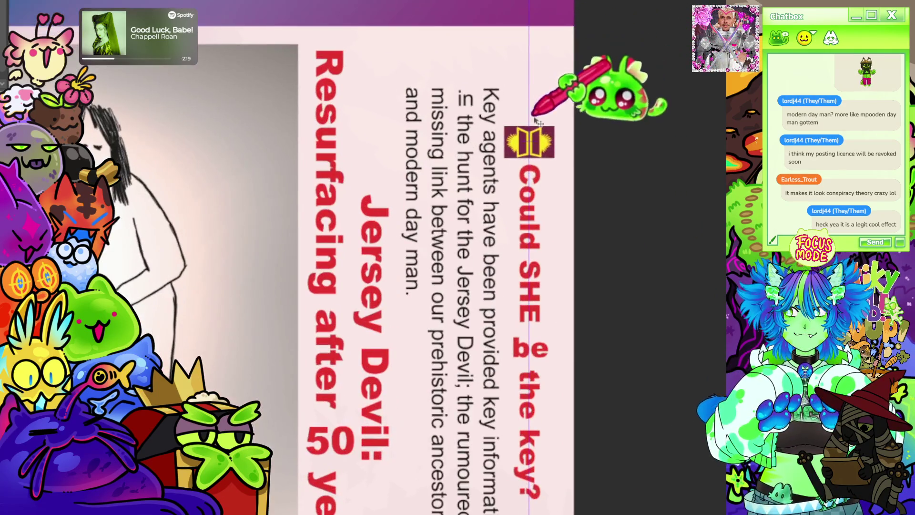
{"action": "left_click_drag", "start_coordinate": [551, 194], "coordinate": [550, 174]}
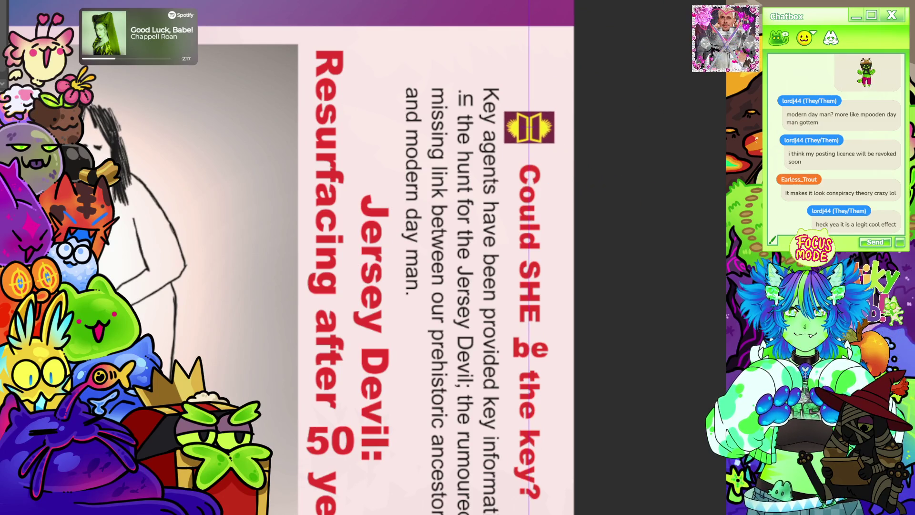
{"action": "scroll", "coordinate": [519, 158], "scroll_direction": "down", "scroll_amount": 3}
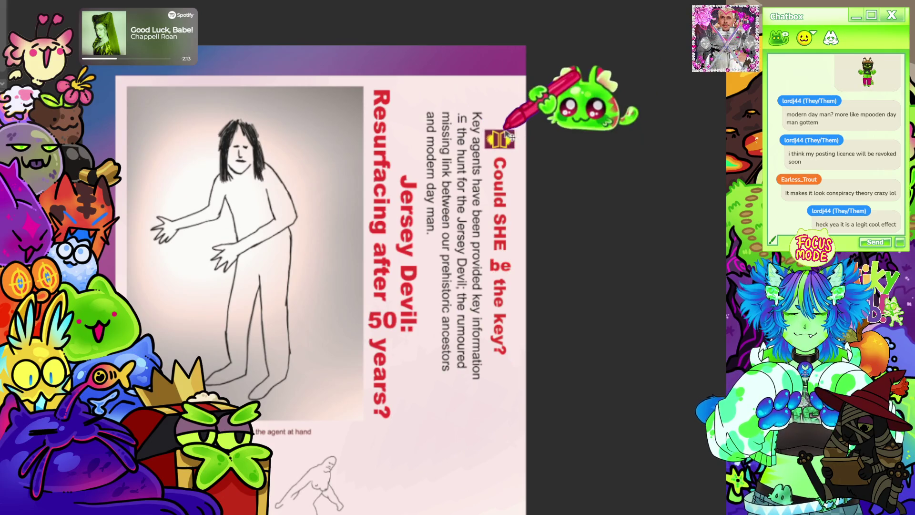
{"action": "scroll", "coordinate": [520, 143], "scroll_direction": "down", "scroll_amount": 3}
{"action": "scroll", "coordinate": [488, 244], "scroll_direction": "up", "scroll_amount": 2}
{"action": "scroll", "coordinate": [496, 219], "scroll_direction": "down", "scroll_amount": 1}
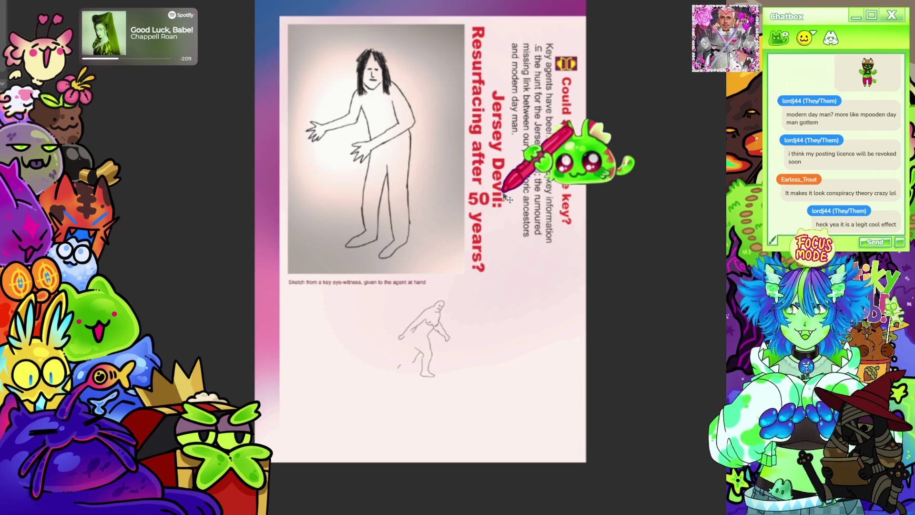
{"action": "scroll", "coordinate": [546, 224], "scroll_direction": "down", "scroll_amount": 1}
{"action": "scroll", "coordinate": [534, 367], "scroll_direction": "up", "scroll_amount": 1}
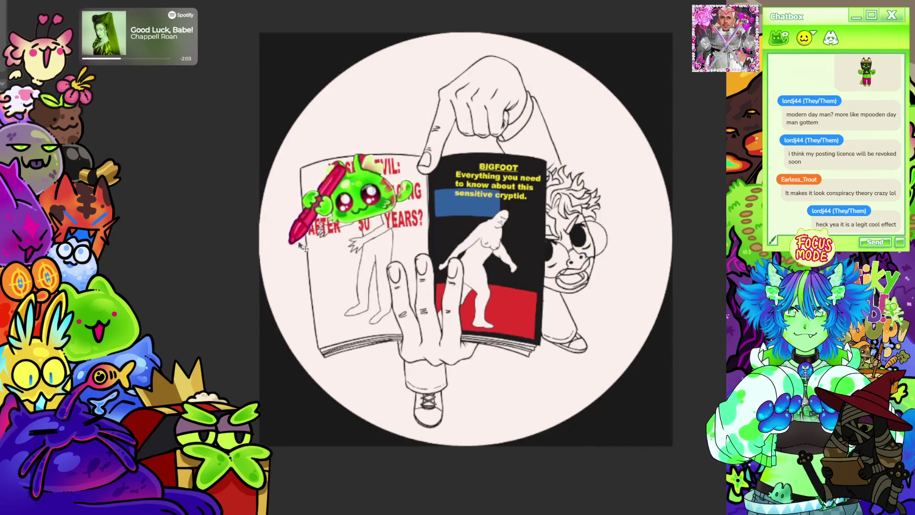
{"action": "scroll", "coordinate": [383, 300], "scroll_direction": "up", "scroll_amount": 1}
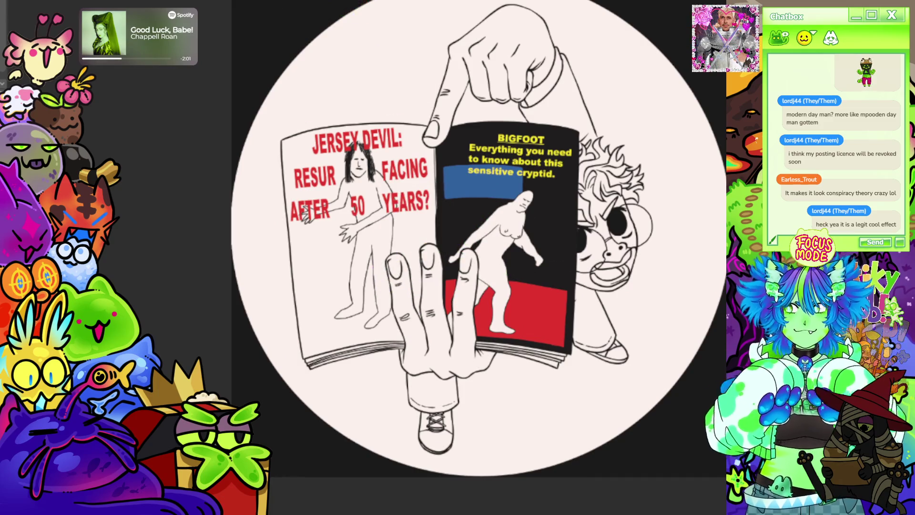
{"action": "key", "text": "Left"}
{"action": "scroll", "coordinate": [632, 370], "scroll_direction": "up", "scroll_amount": 2}
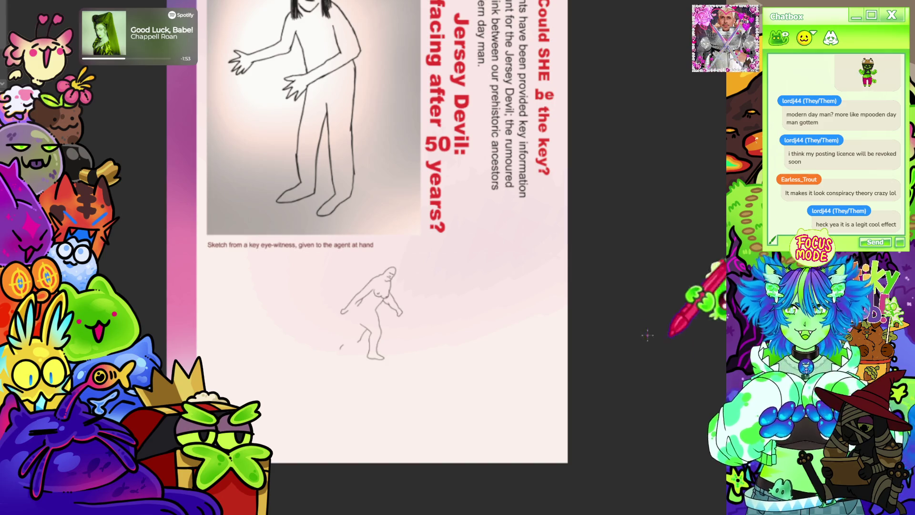
Step: Marquee-select the small bigfoot sketch under the caption, delete it, deselect, and fit the page
{"action": "left_click_drag", "start_coordinate": [311, 254], "coordinate": [458, 390]}
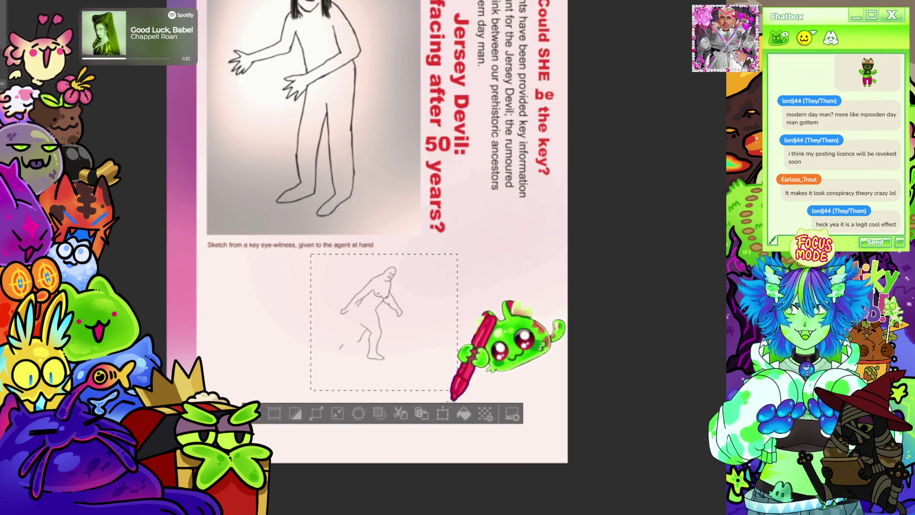
{"action": "key", "text": "ctrl+z"}
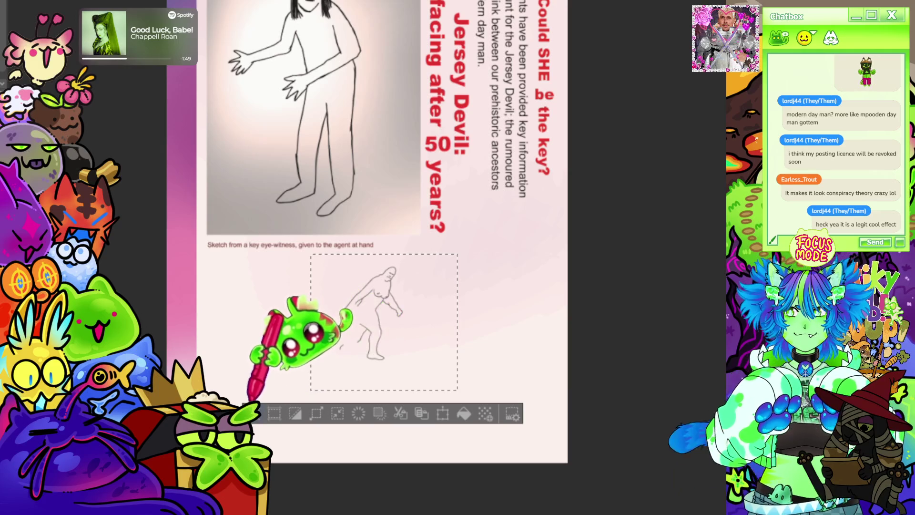
{"action": "key", "text": "ctrl+d"}
{"action": "key", "text": "ctrl+0"}
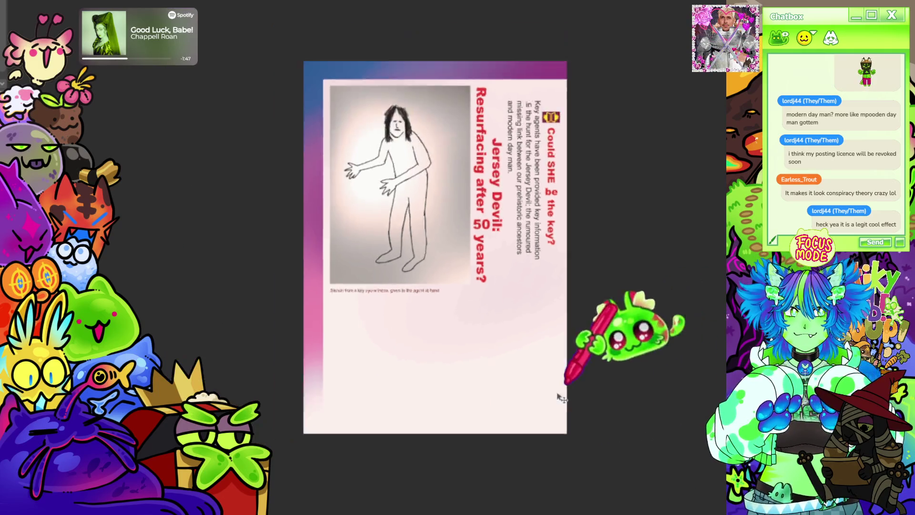